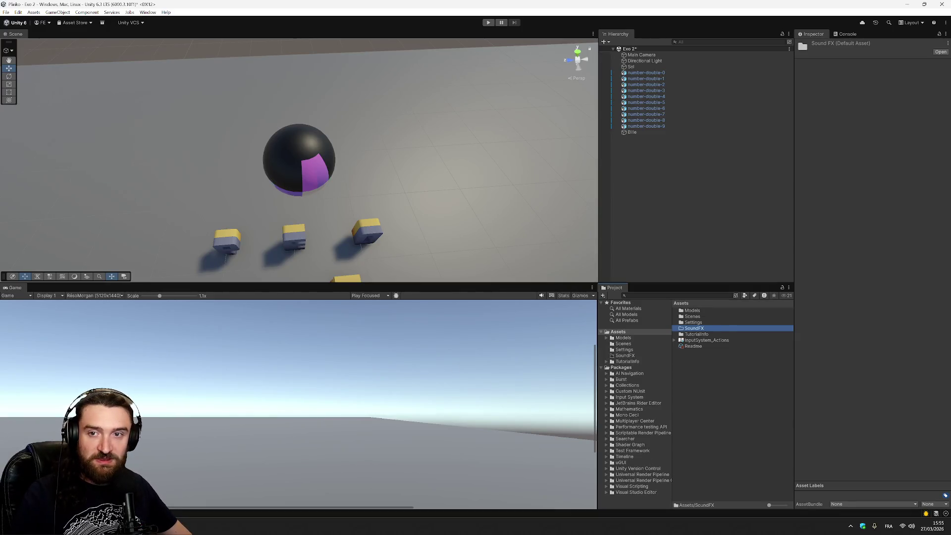
Step: Open the Assets/SoundFX folder in the Project window and select sound clip 0
drag(693, 328, 750, 363)
drag(703, 330, 697, 330)
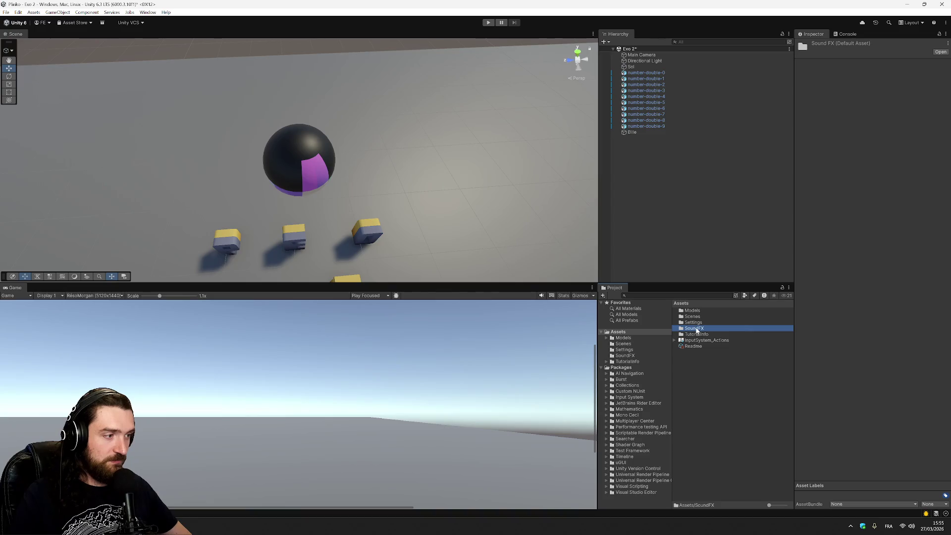
click(629, 357)
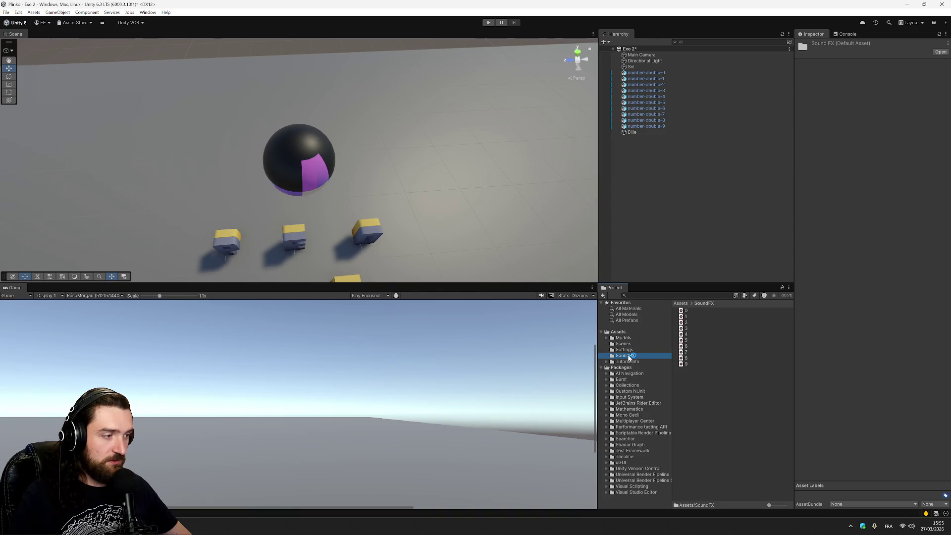
click(687, 311)
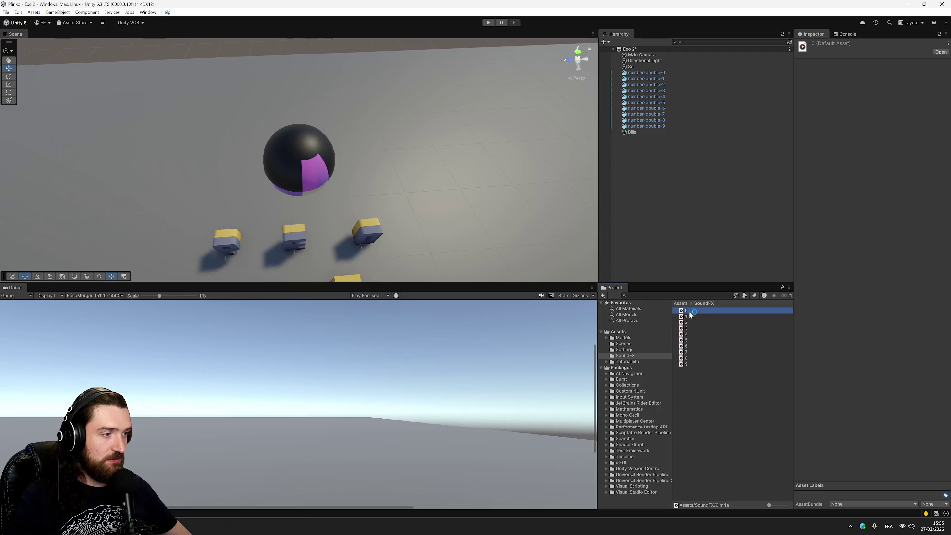
Step: Select number-double-0 and try assigning clip 0 to its Audio Source
click(659, 73)
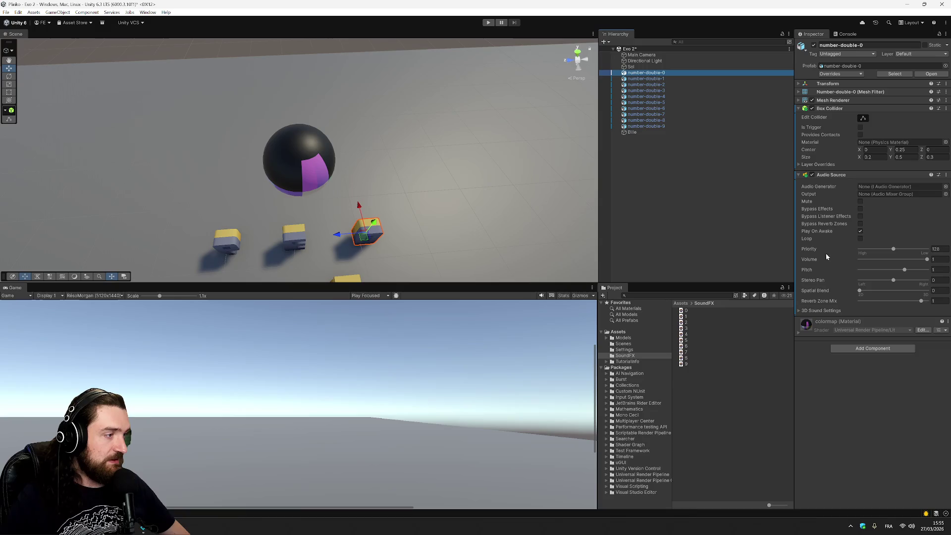
drag(683, 311, 657, 77)
drag(685, 312, 817, 191)
drag(884, 186, 894, 188)
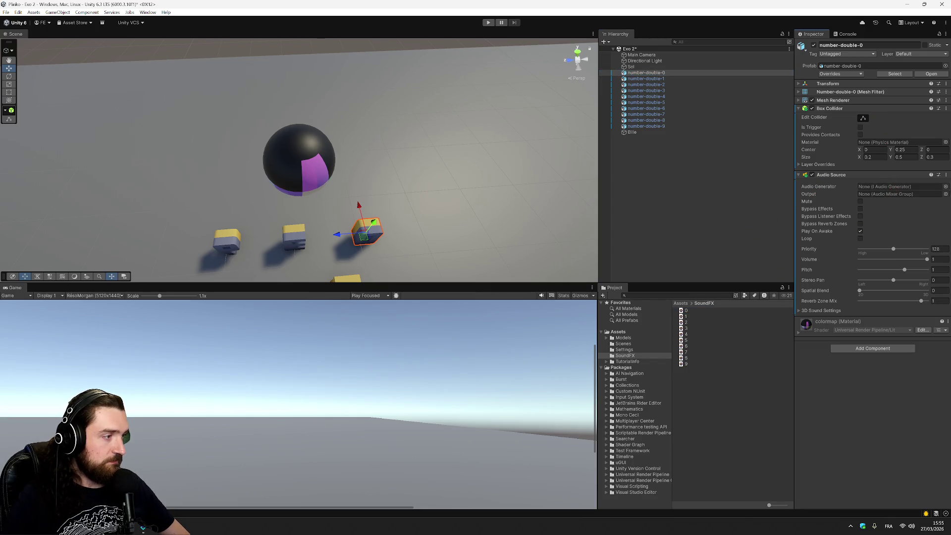
click(945, 186)
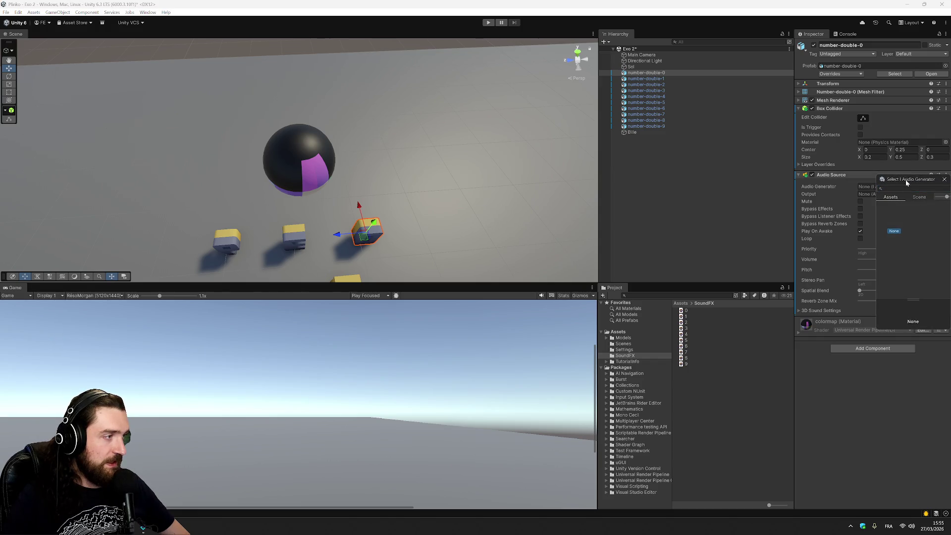
Step: Preview clip 0 in the external media player, then close the player
click(685, 317)
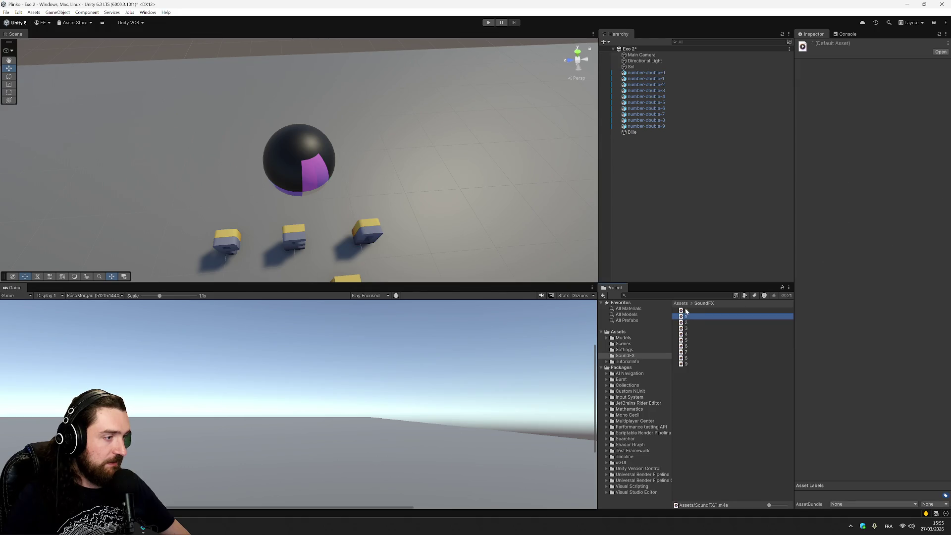
click(686, 310)
double_click(686, 311)
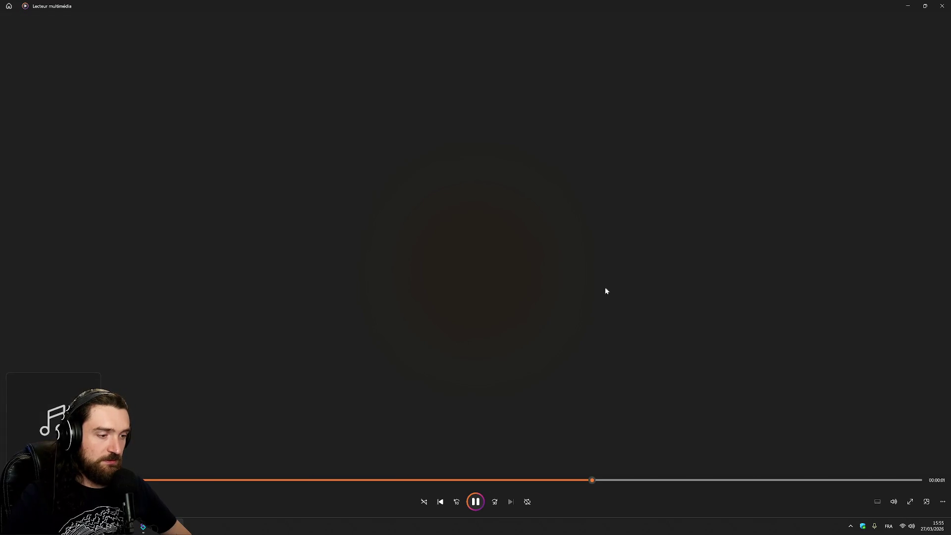
click(942, 5)
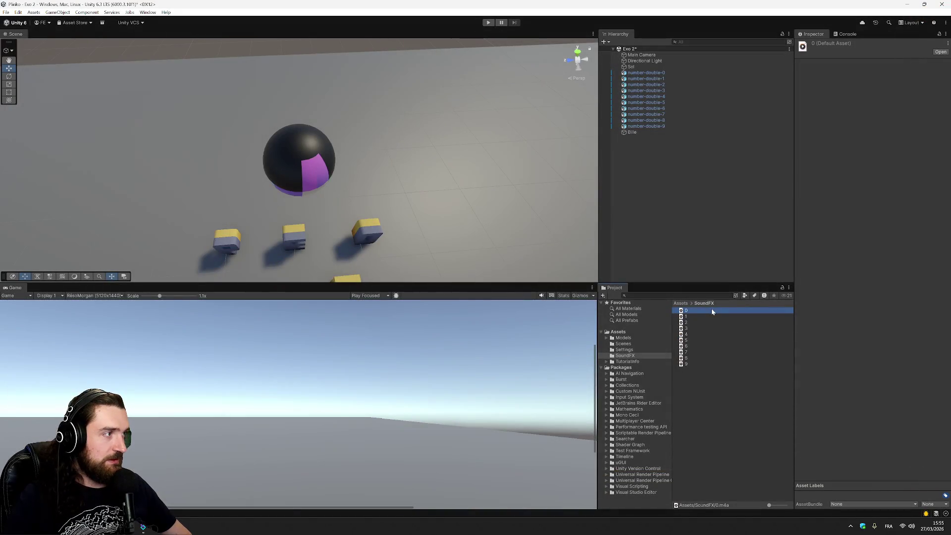
Step: Check clip 0's context actions, try dropping it on a block, then select the Bille ball
click(940, 52)
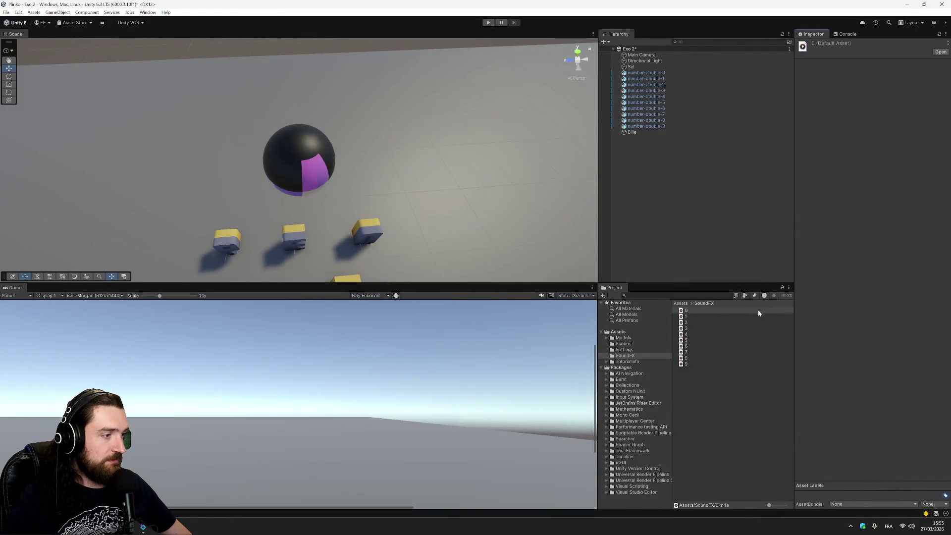
right_click(757, 311)
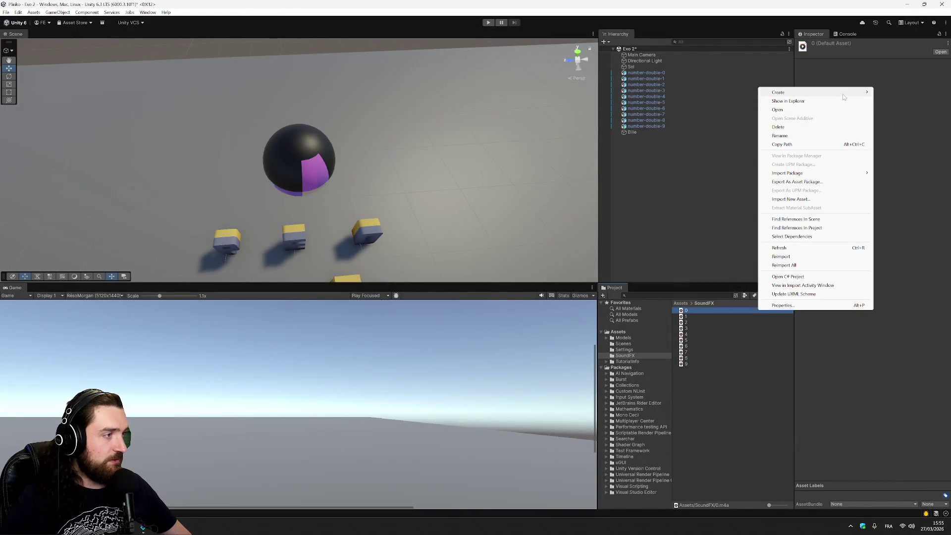
mouse_move(710, 309)
mouse_down()
mouse_move(663, 110)
mouse_move(639, 133)
mouse_up()
click(688, 311)
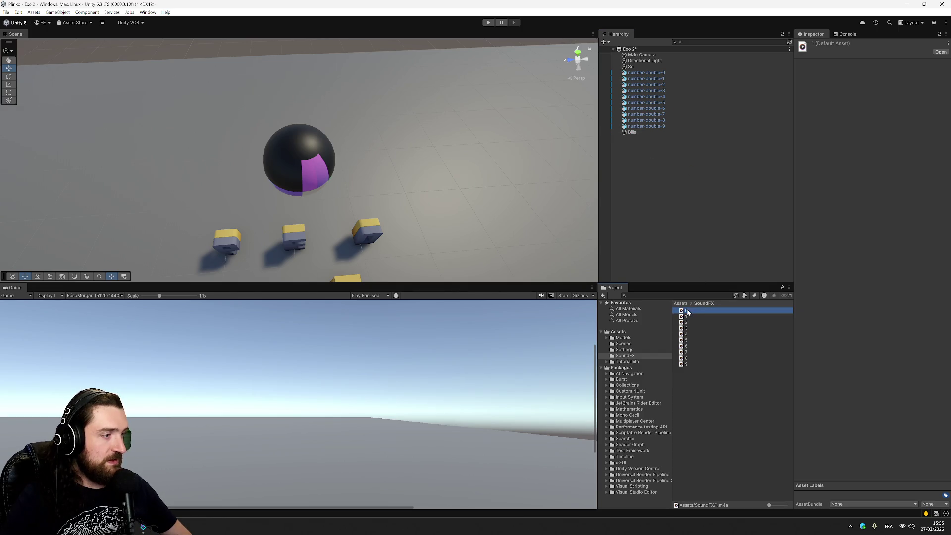
click(632, 132)
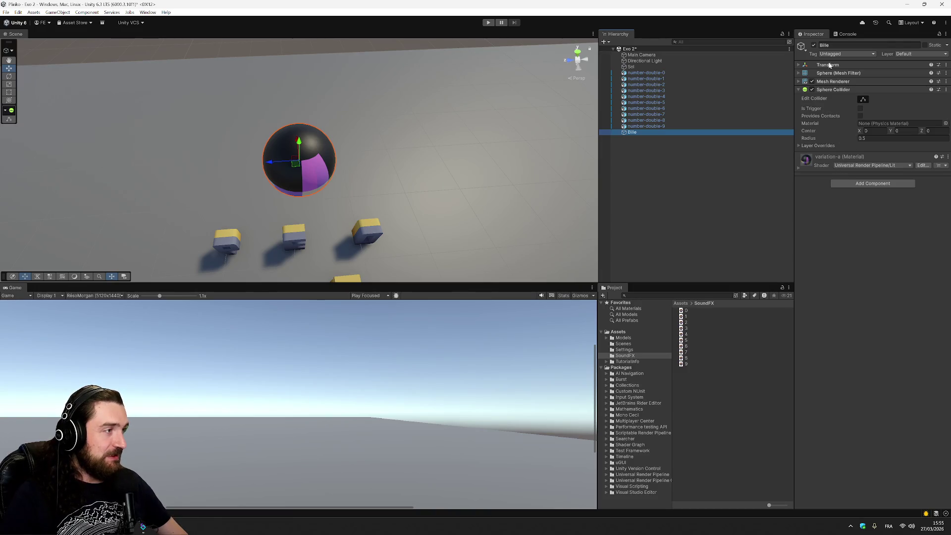
Step: On number-double-0, fold and unfold the Audio Source and try dropping SoundFX clips onto it
click(654, 73)
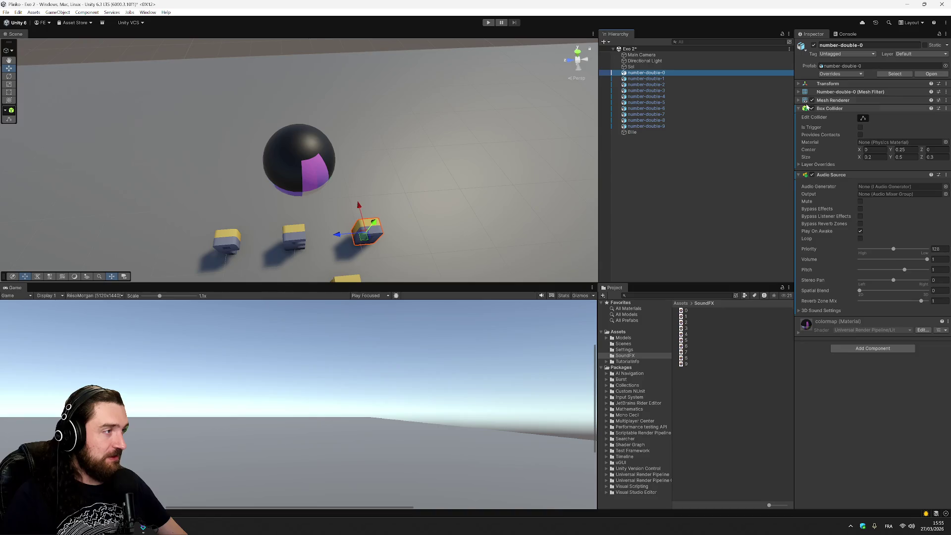
click(847, 173)
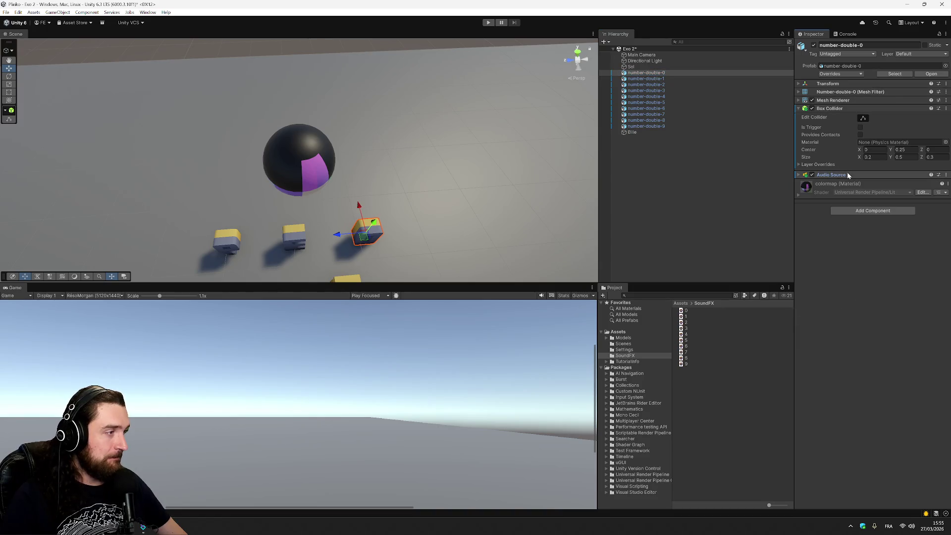
click(847, 173)
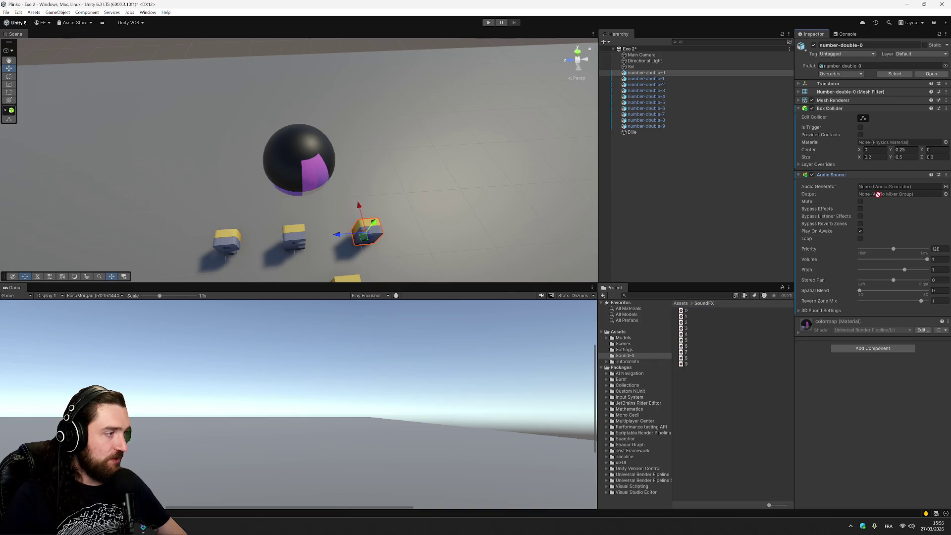
drag(877, 194, 879, 197)
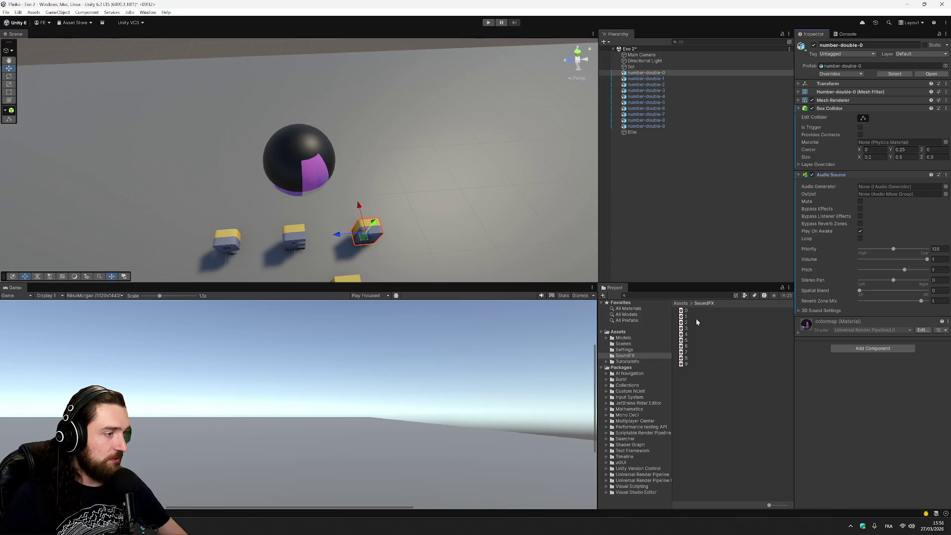
drag(689, 316, 660, 77)
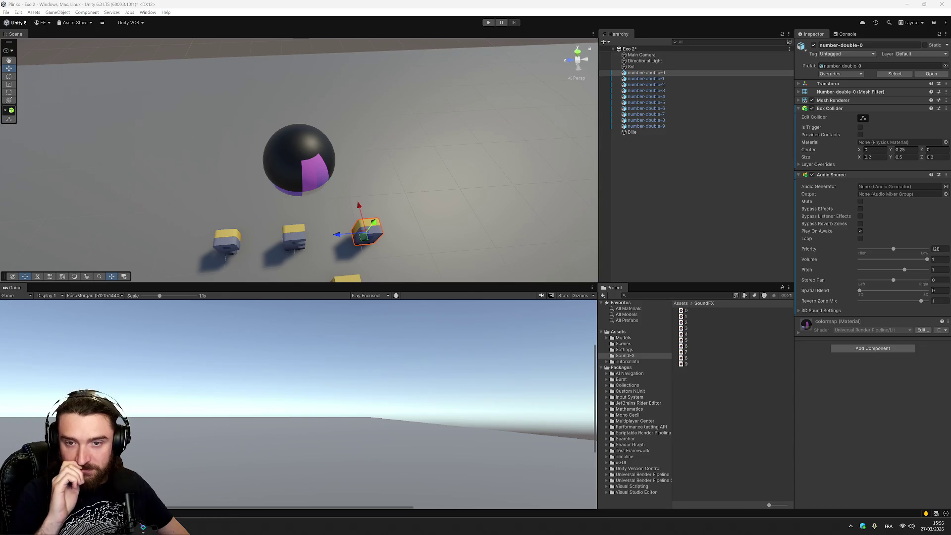
drag(633, 357, 649, 153)
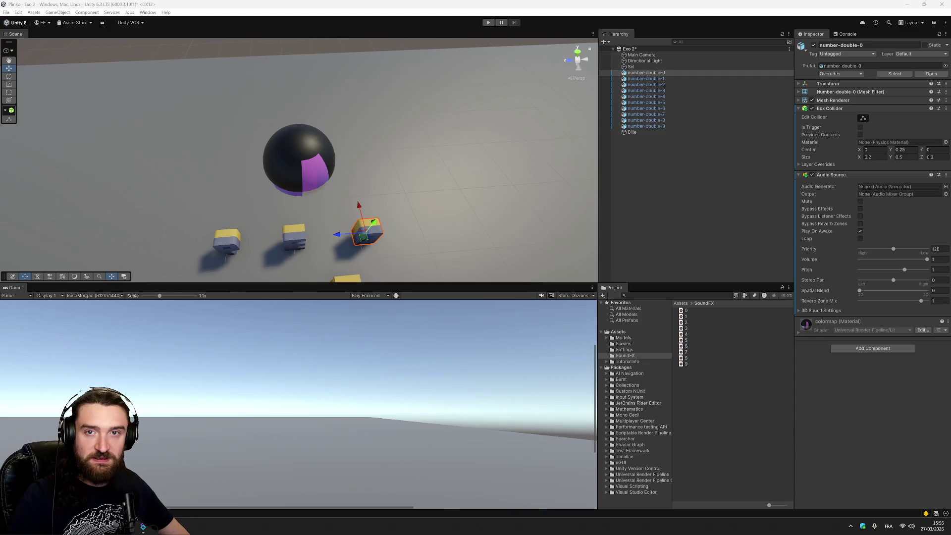
Step: In Firefox, look through the Prototype Kit, itch.io and Fab asset pages
click(143, 527)
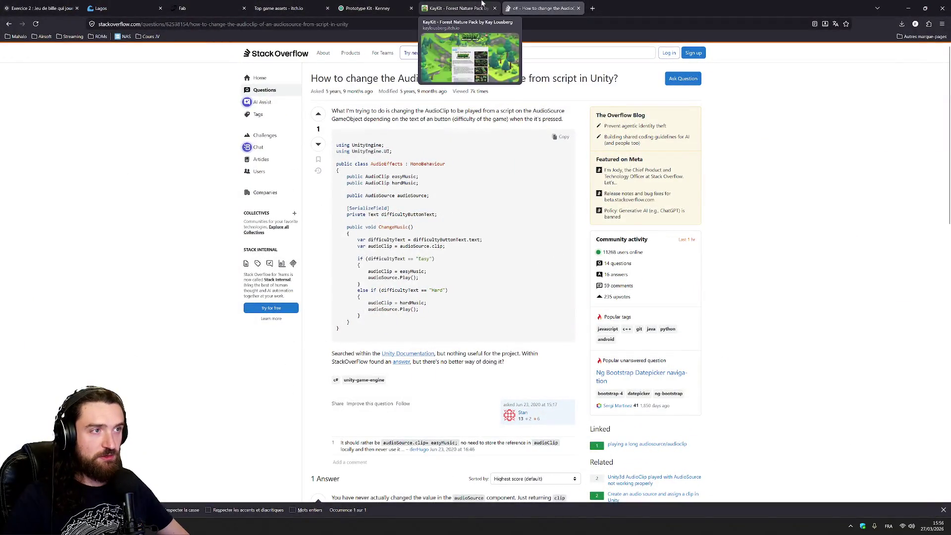
click(373, 8)
click(281, 7)
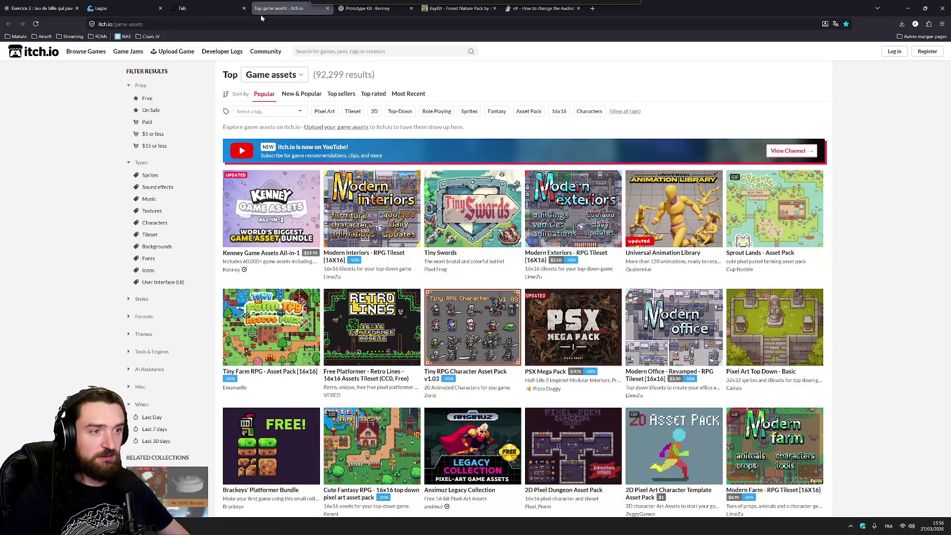
click(210, 8)
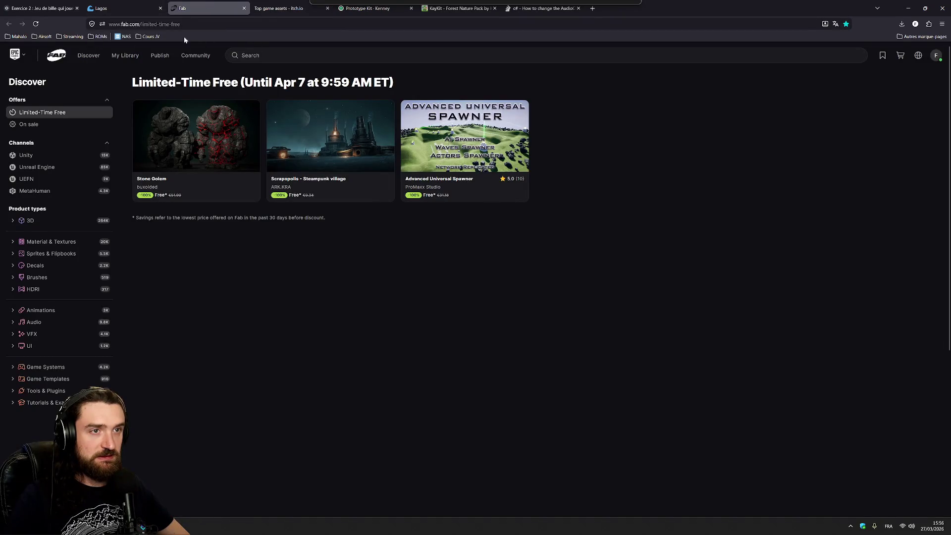
Step: Open Loyalty Freak Music from the sound bookmarks and close the itch.io, Prototype Kit, KayKit and Stack Overflow pages
click(147, 36)
mouse_move(210, 137)
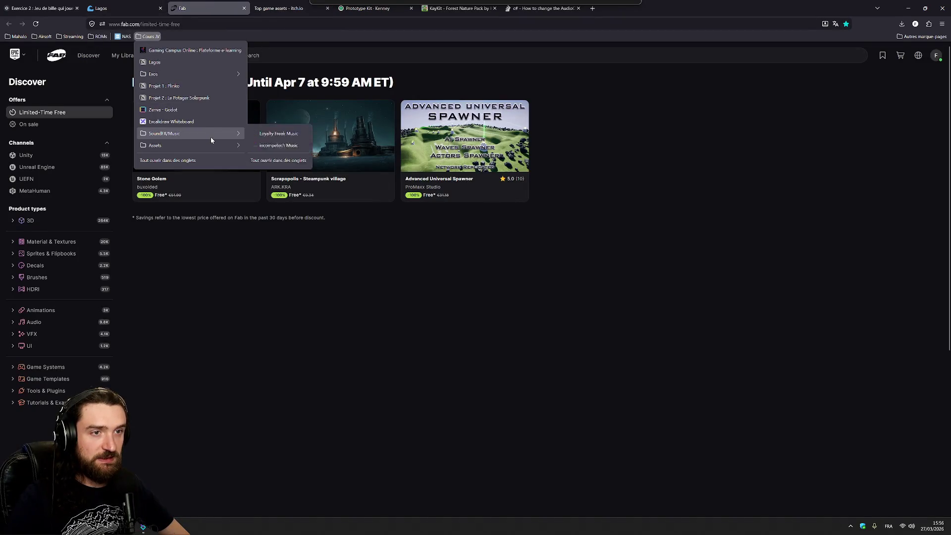
click(292, 133)
middle_click(279, 9)
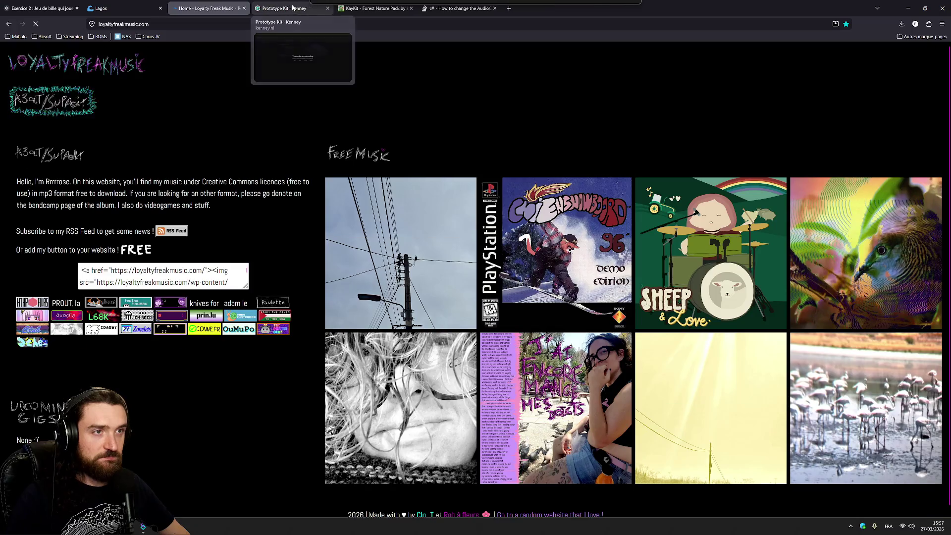
middle_click(283, 9)
middle_click(287, 8)
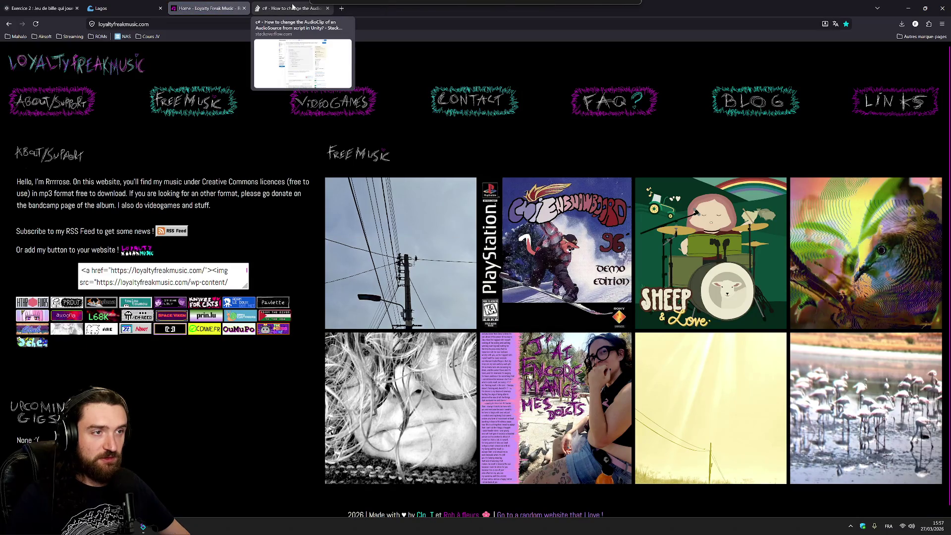
middle_click(292, 7)
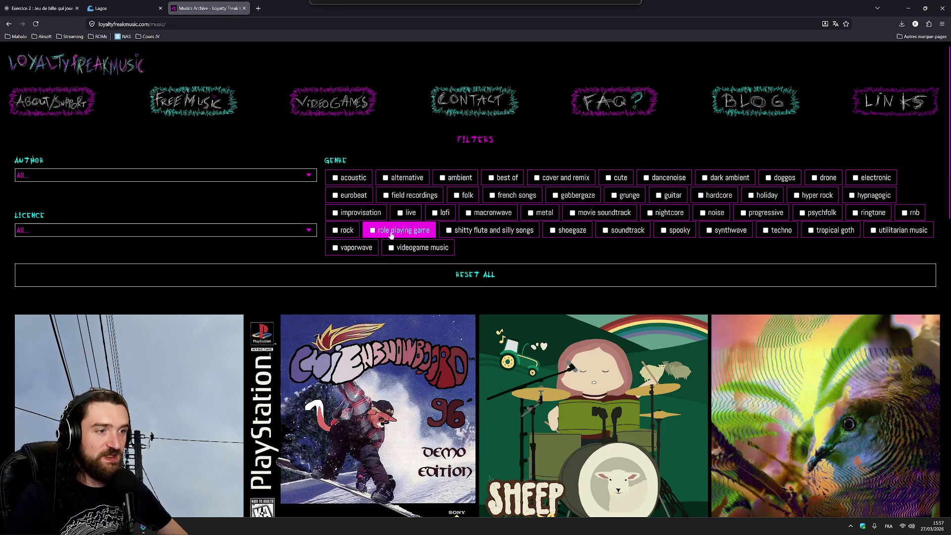
Step: Filter to videogame music, open the Bleeps and Bloops album, and pause its preview
click(431, 248)
scroll(431, 247, down, 5)
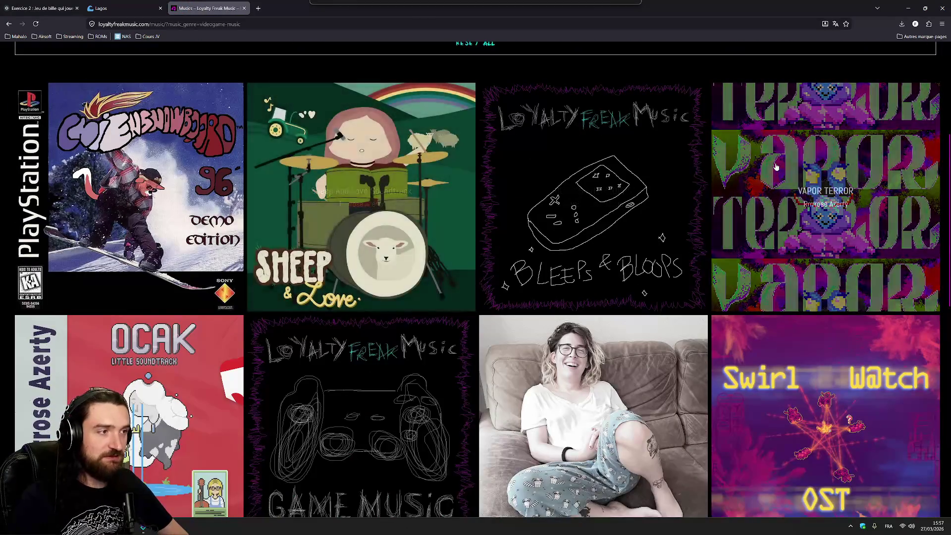
scroll(643, 183, down, 4)
scroll(617, 196, up, 5)
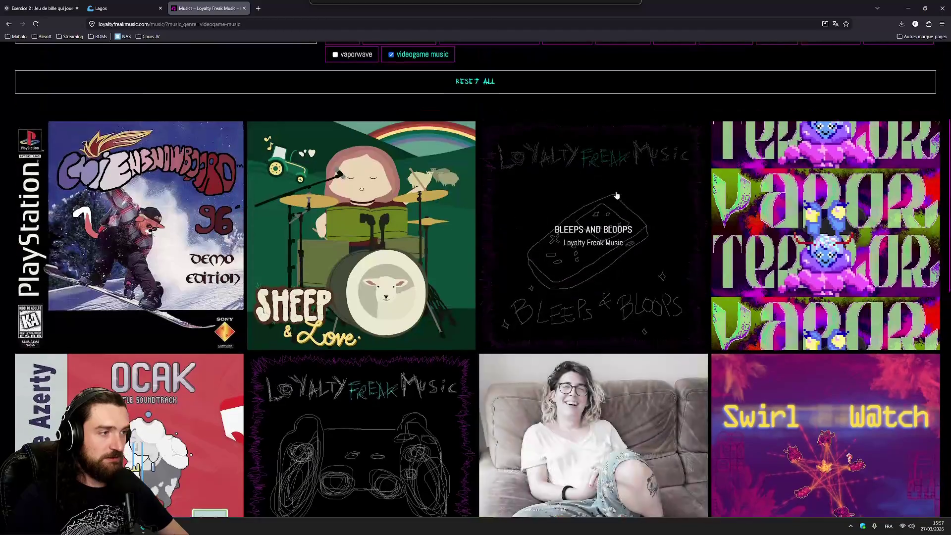
click(674, 177)
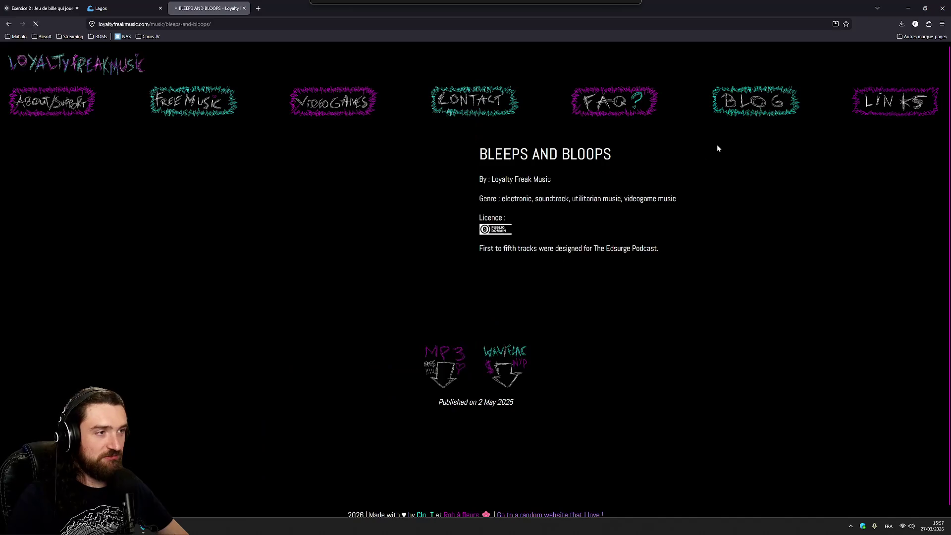
click(269, 174)
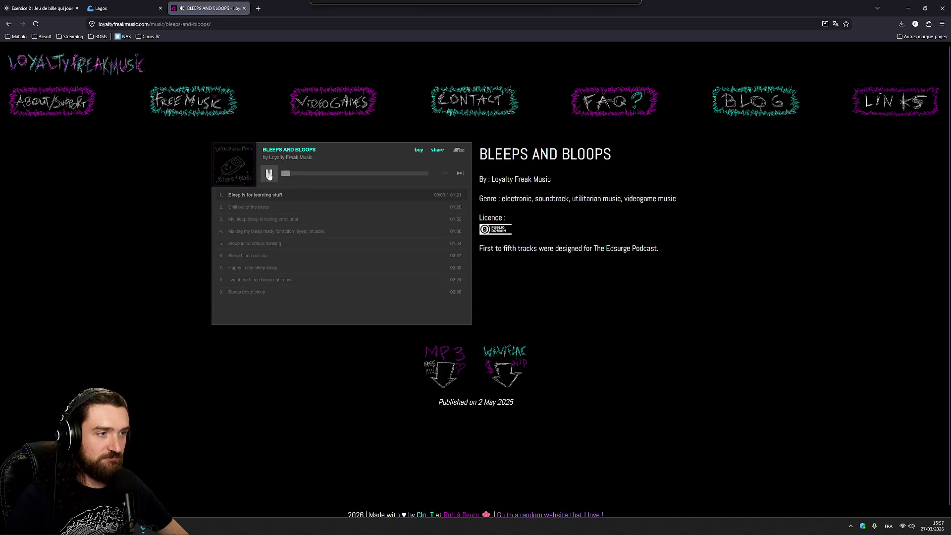
click(272, 177)
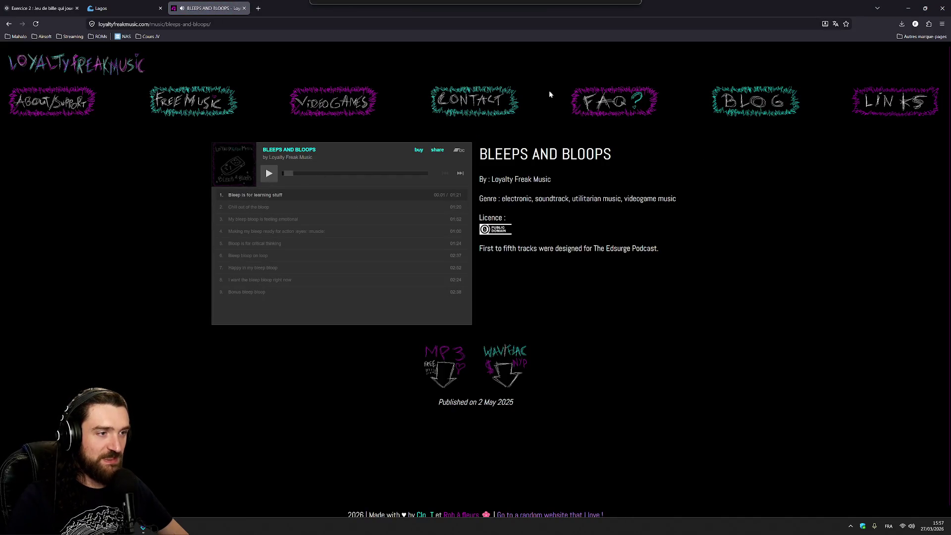
click(143, 38)
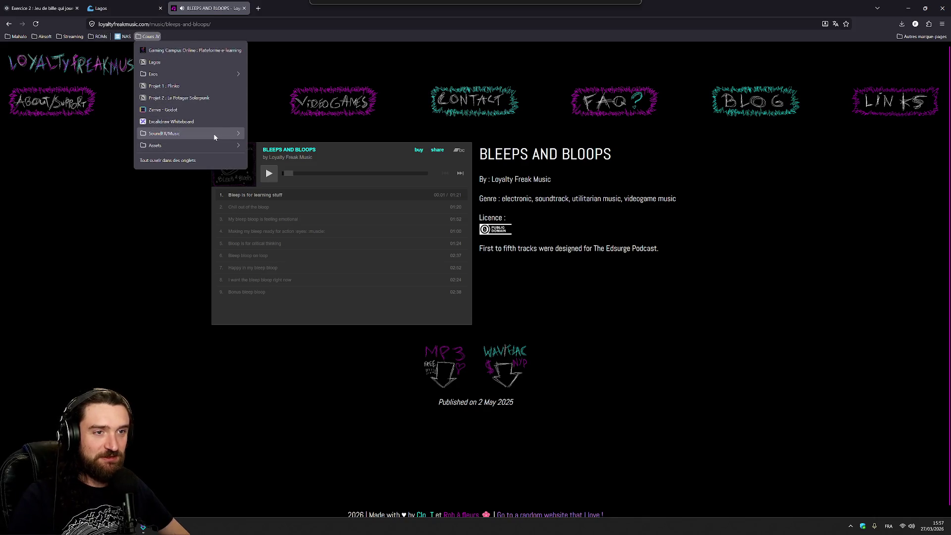
Step: Open the Incompetech music list from the SoundFX/Music bookmarks and scroll through it
mouse_move(215, 138)
click(275, 145)
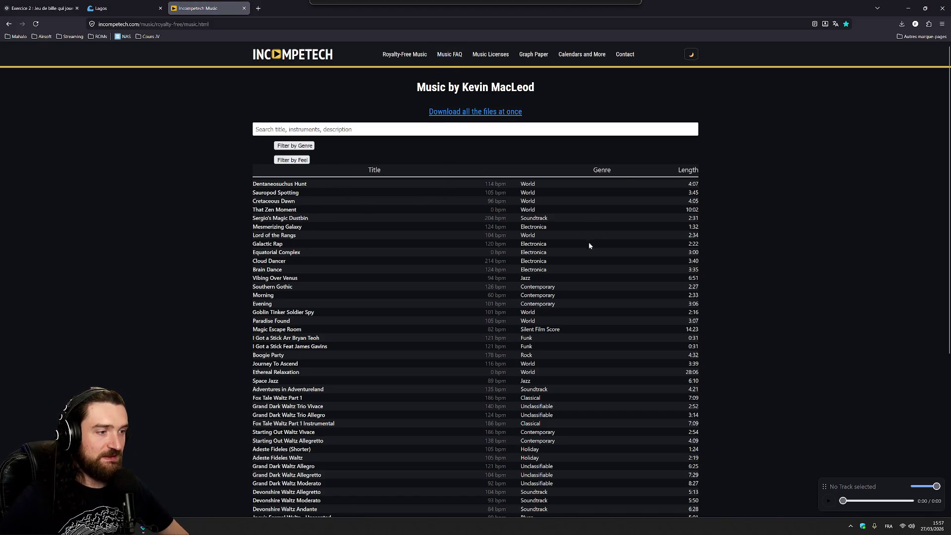
scroll(589, 245, down, 5)
scroll(593, 228, up, 5)
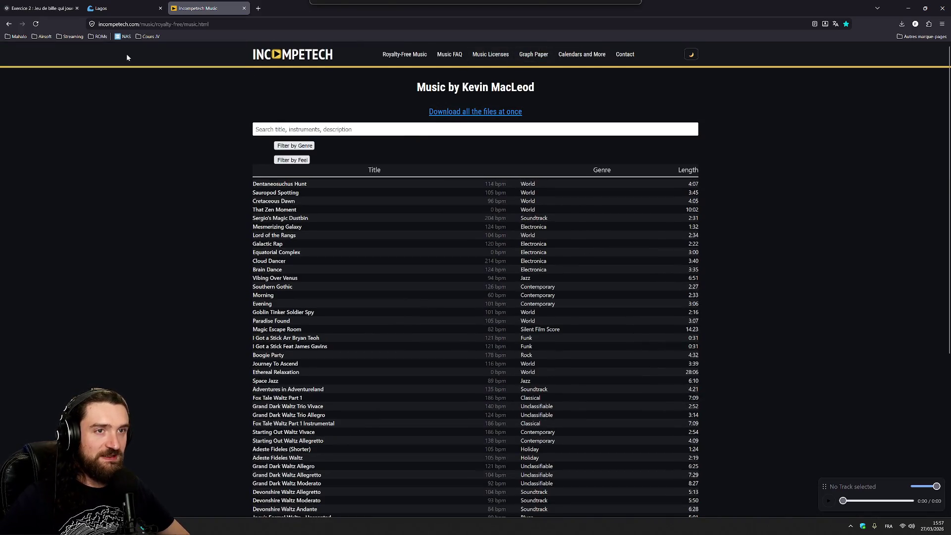
Step: Close the bookmarks folder without opening anything and switch back to Unity
click(148, 37)
mouse_move(205, 134)
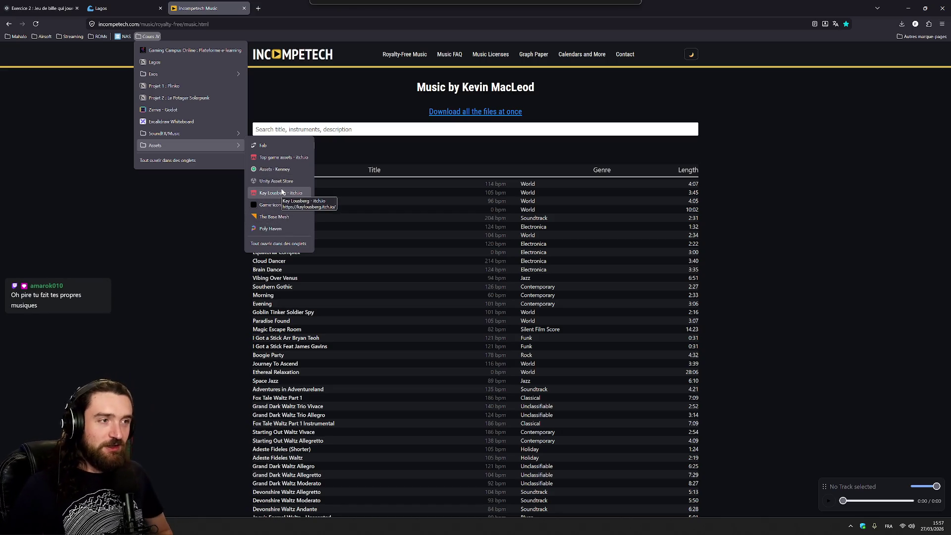
click(152, 229)
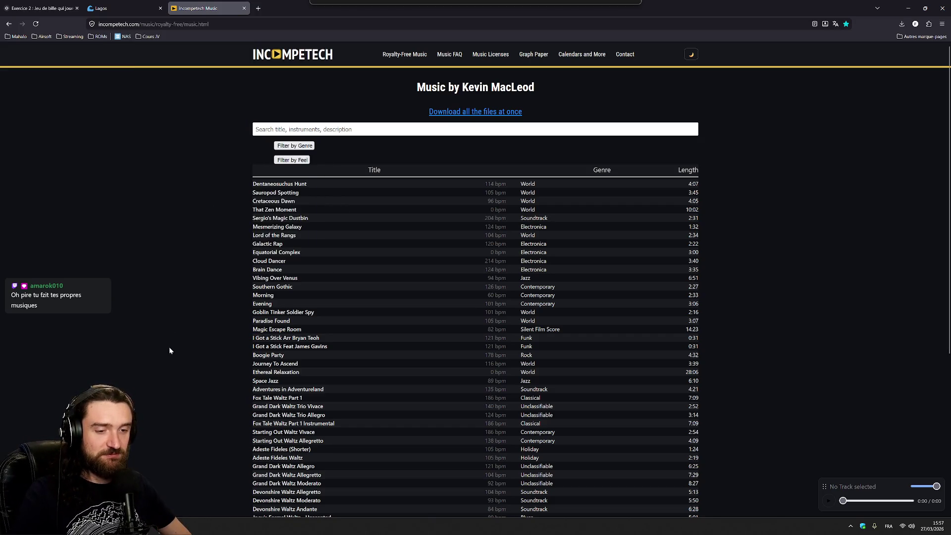
key(alt+Tab)
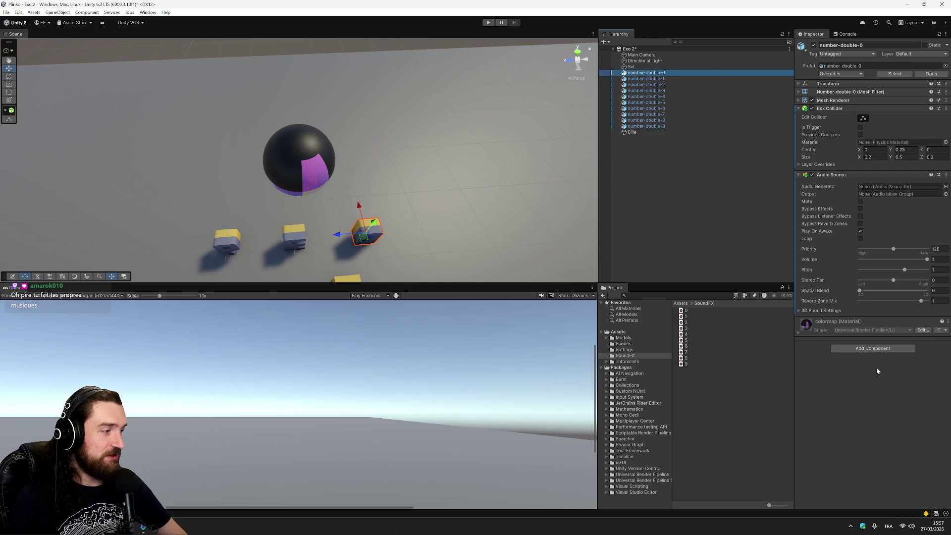
Step: Search Add Component on number-double-0 for 'audi', then cancel without adding anything
click(873, 348)
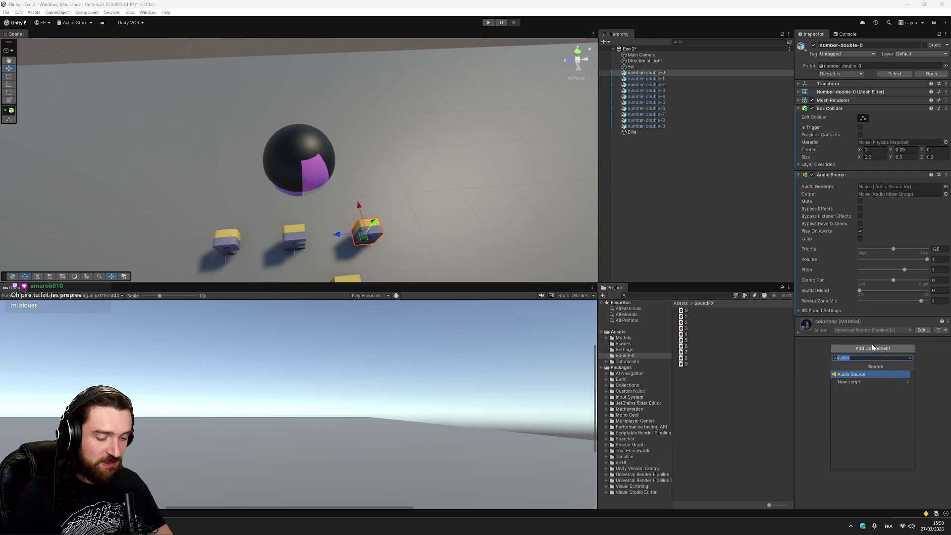
text(audi)
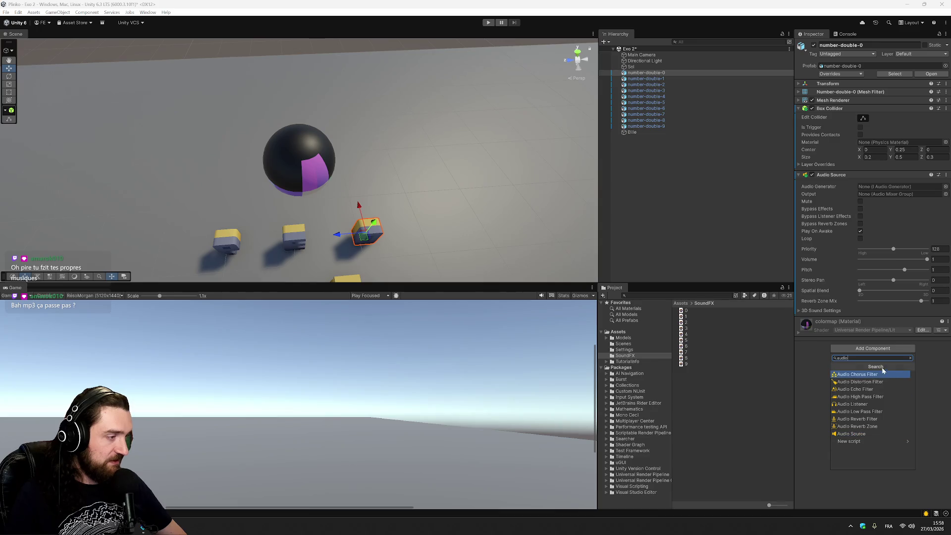
click(922, 379)
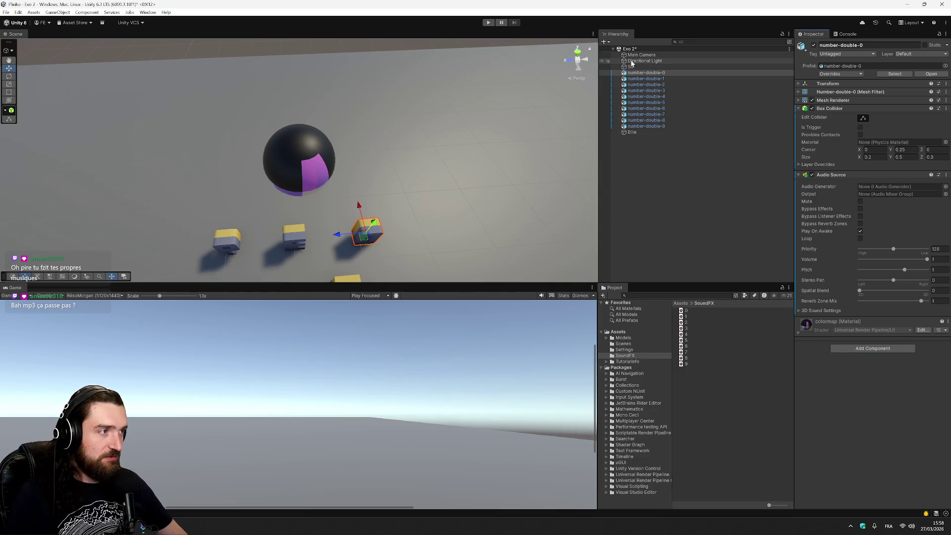
Step: Select Main Camera, then number-double-0, inspect SoundFX file 0, and launch Audacity
click(651, 55)
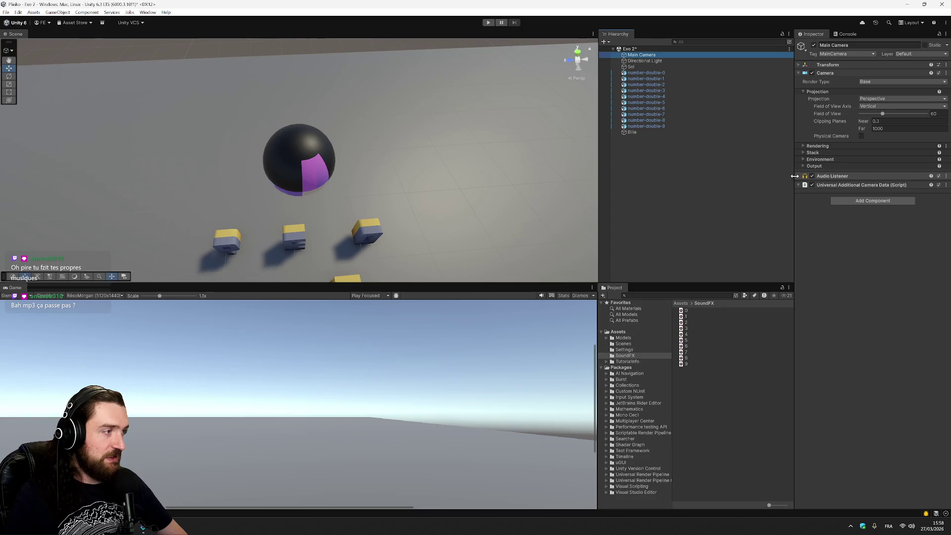
click(657, 74)
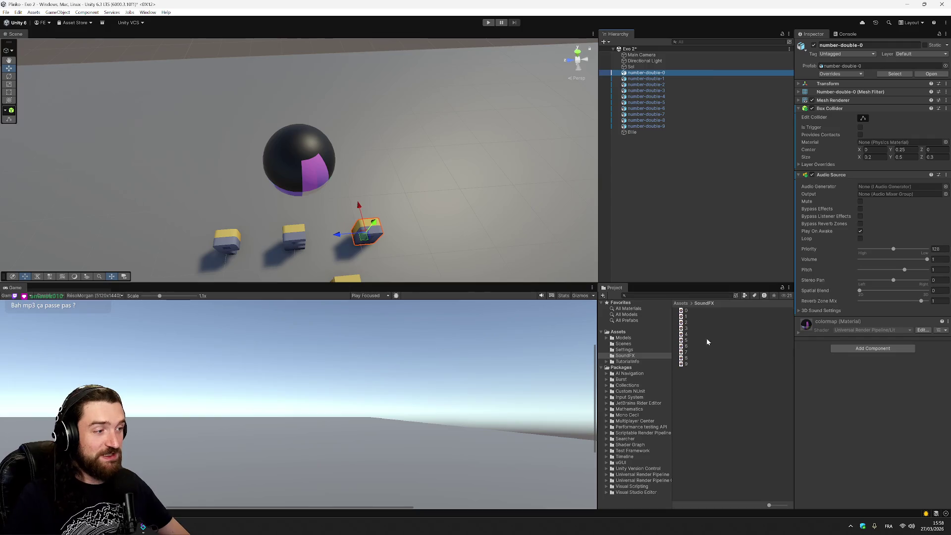
click(683, 312)
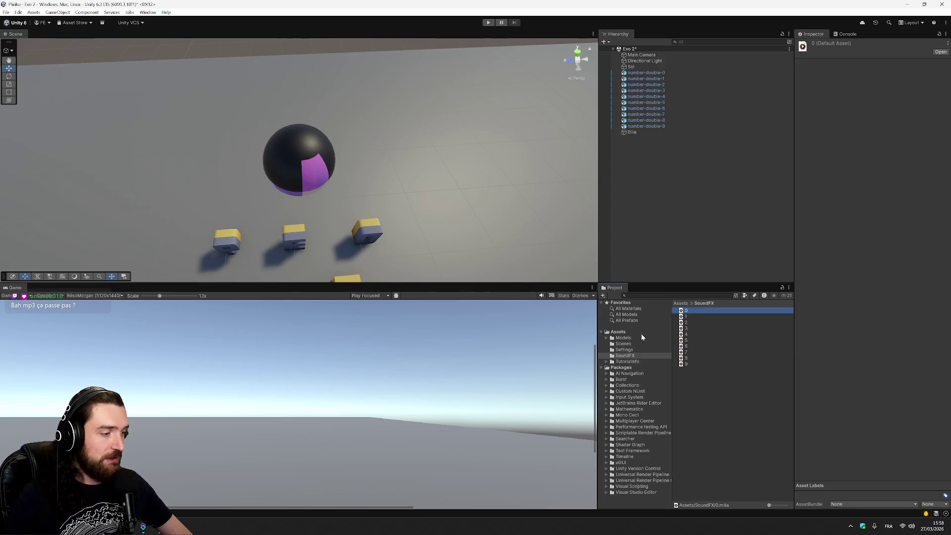
click(11, 439)
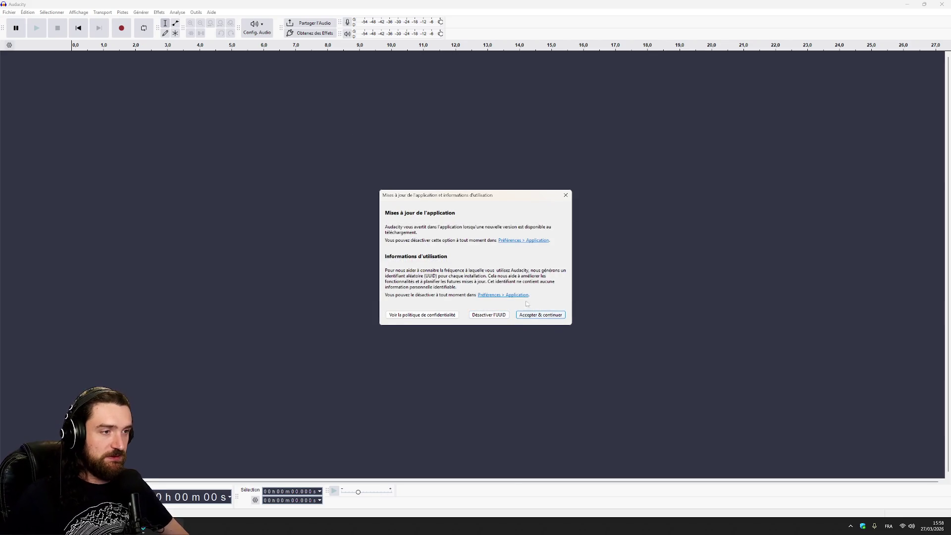
Step: Accept Audacity's update notice and close the welcome screen with 'Ne plus afficher au démarrage' ticked
click(538, 315)
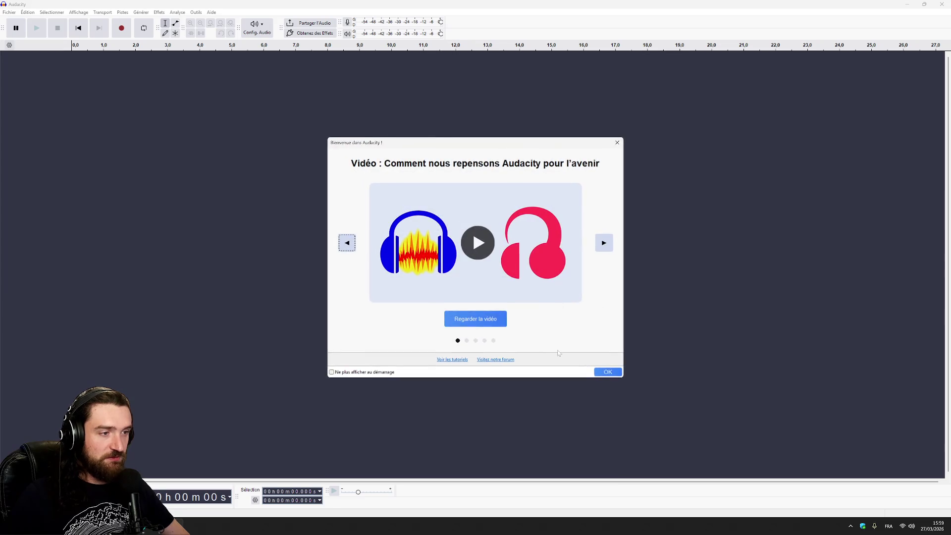
click(379, 372)
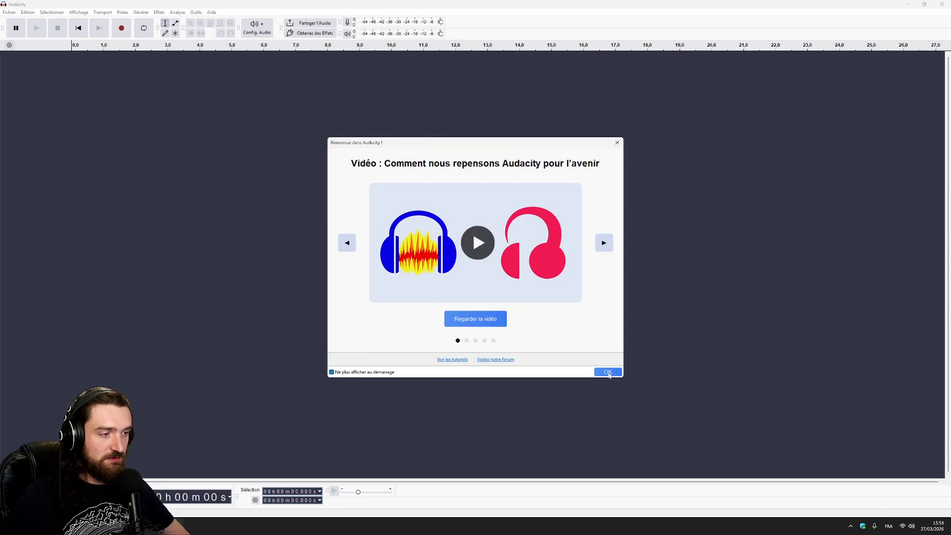
click(607, 371)
click(9, 12)
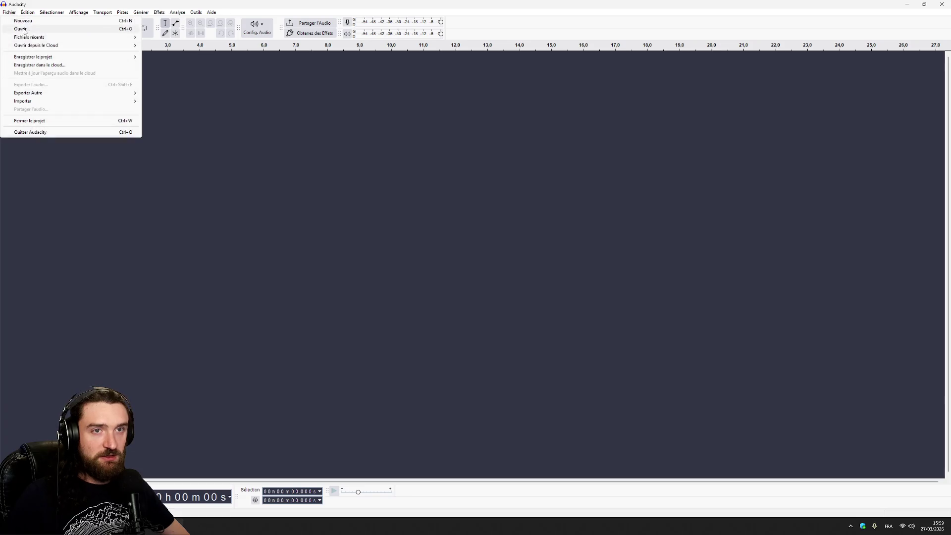
Step: Open sound file 0 from SoundFX via Fichier > Ouvrir…
click(30, 28)
key(Escape)
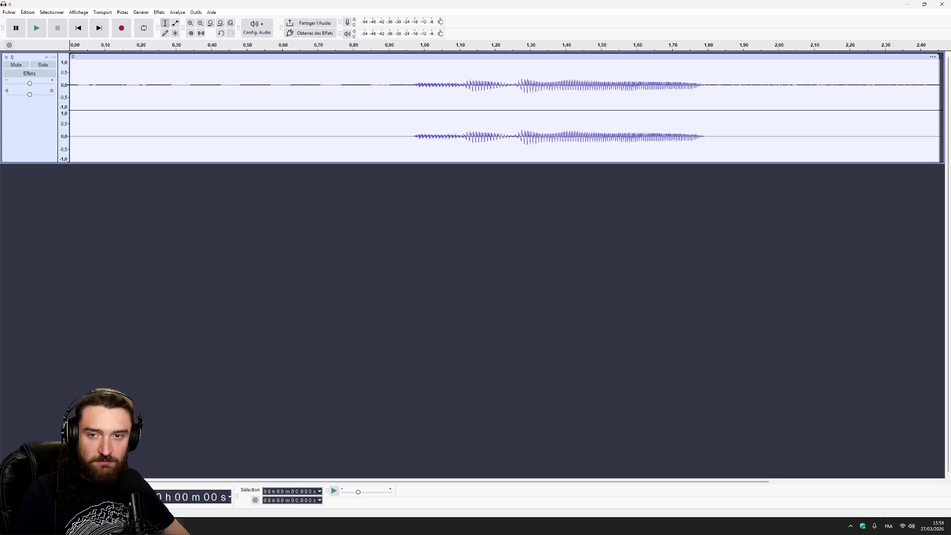
Step: Export the clip to this computer as 0.mp3 (MP3) in the Downloads\Audacity folder
click(9, 12)
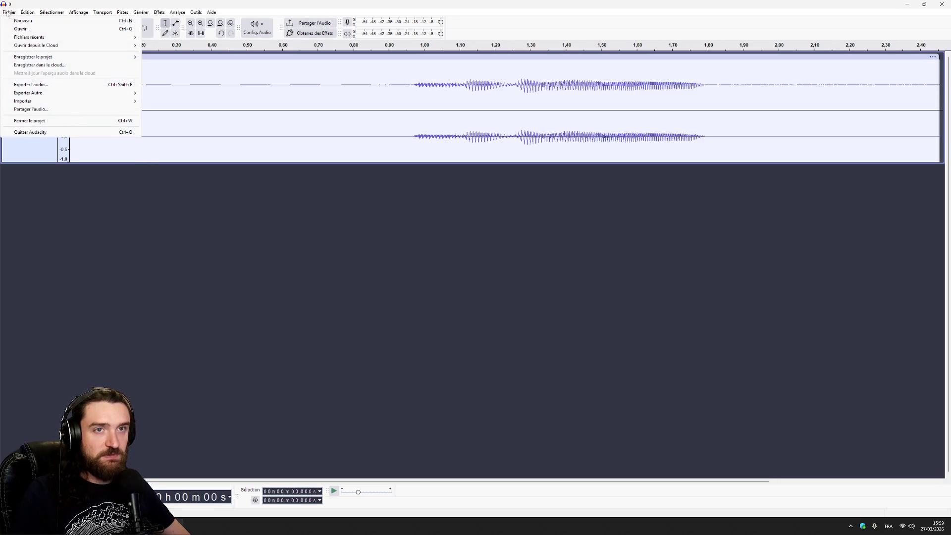
click(49, 85)
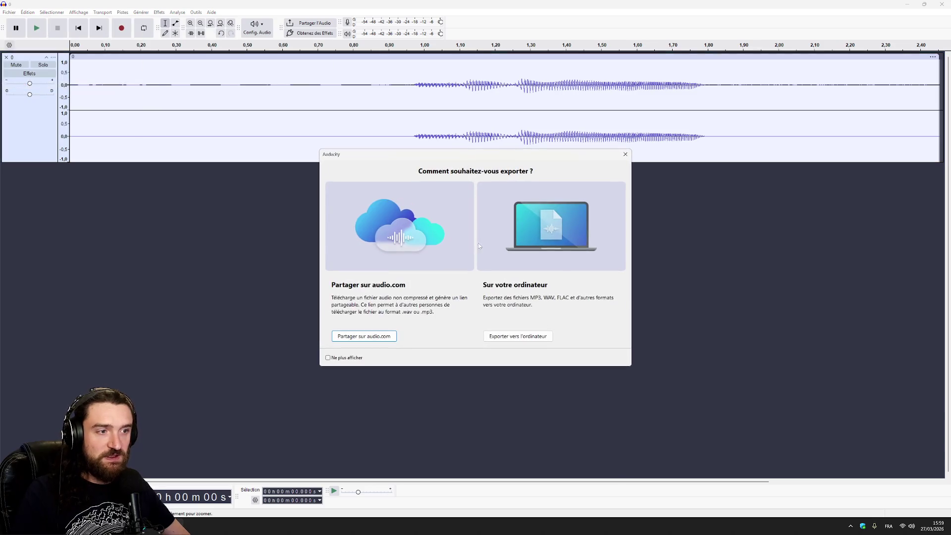
click(350, 357)
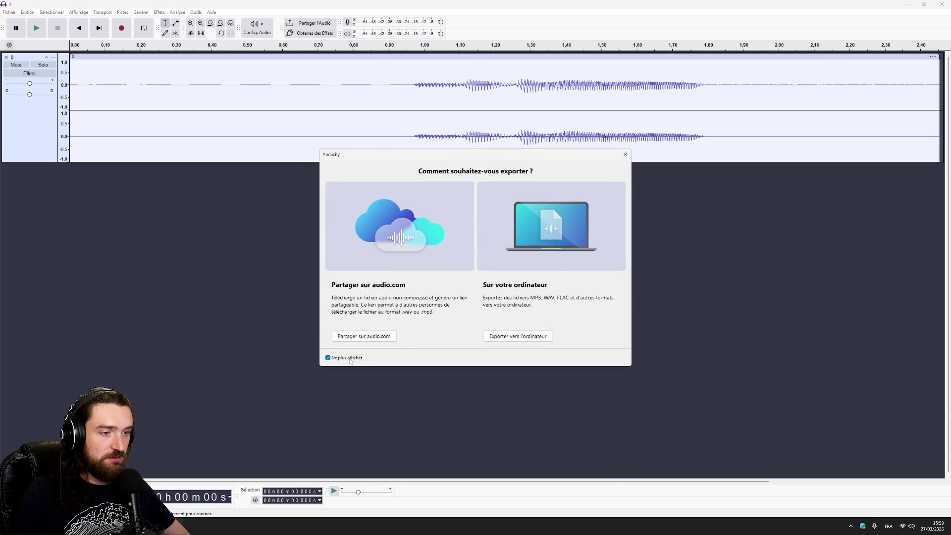
click(543, 336)
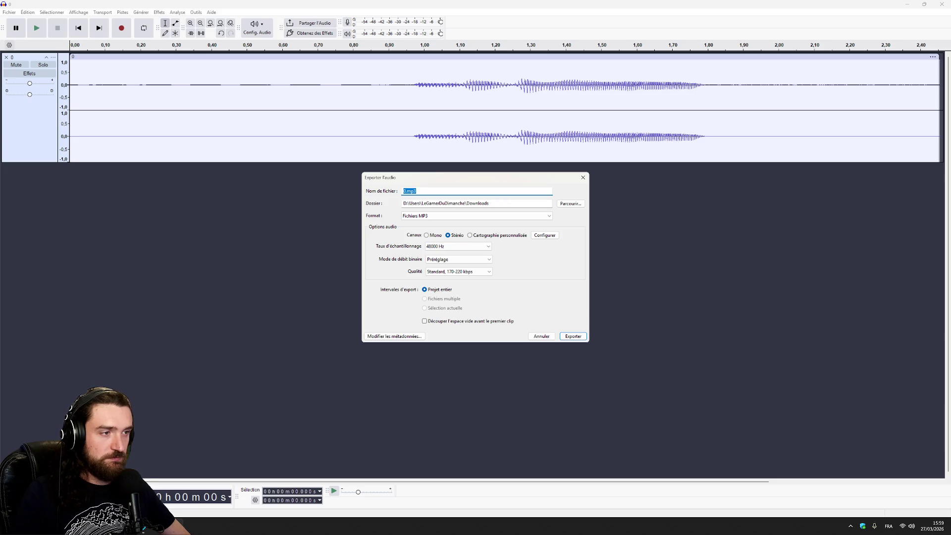
click(496, 203)
text(\)
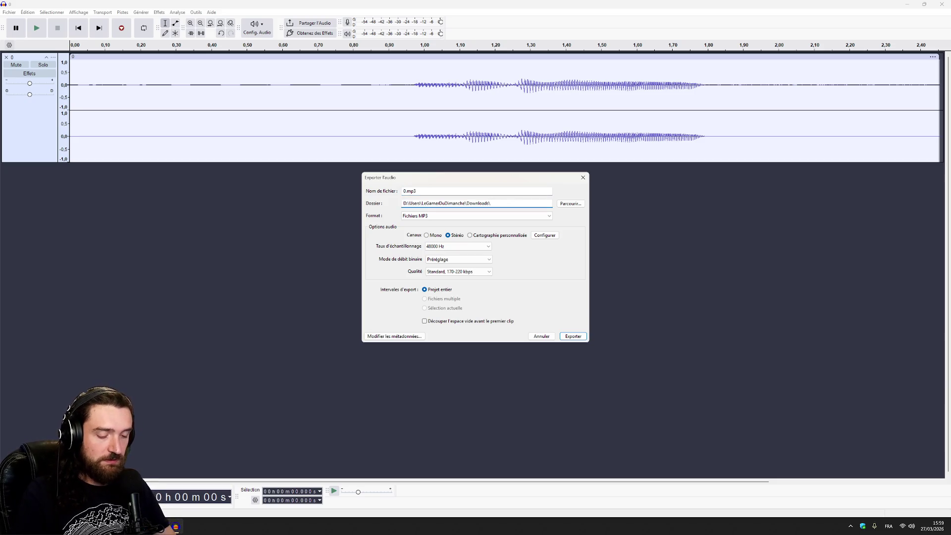
text(Audacity)
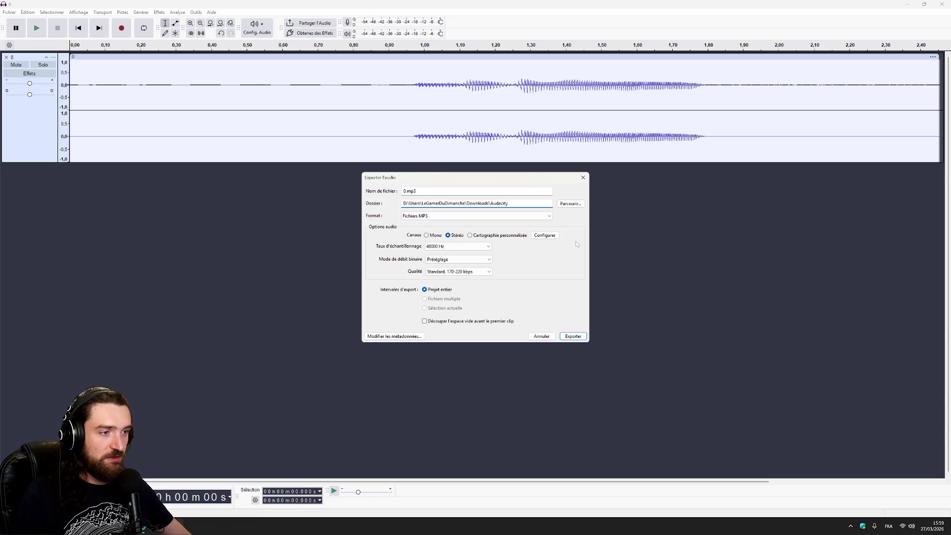
click(568, 337)
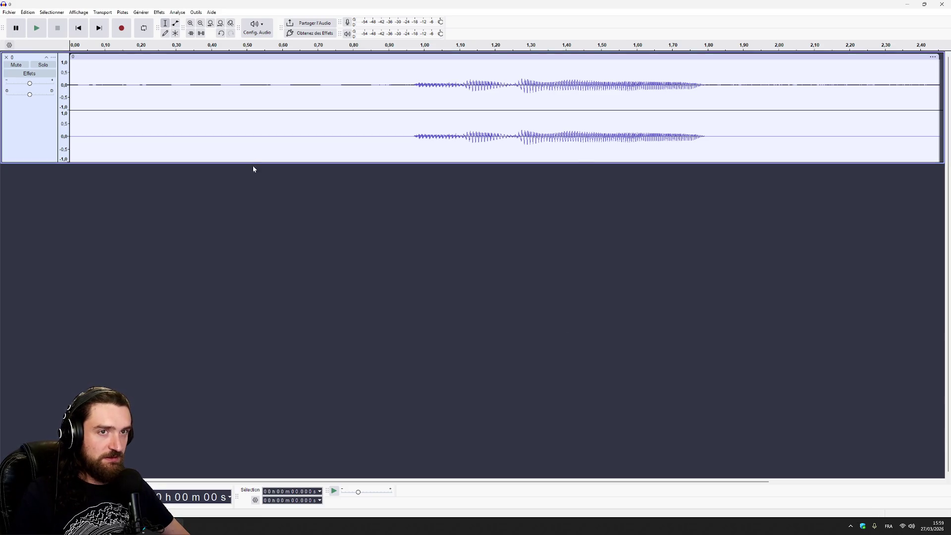
Step: Switch from the taskbar through Unity Hub and Audacity back to the Plinko Unity editor
mouse_move(144, 526)
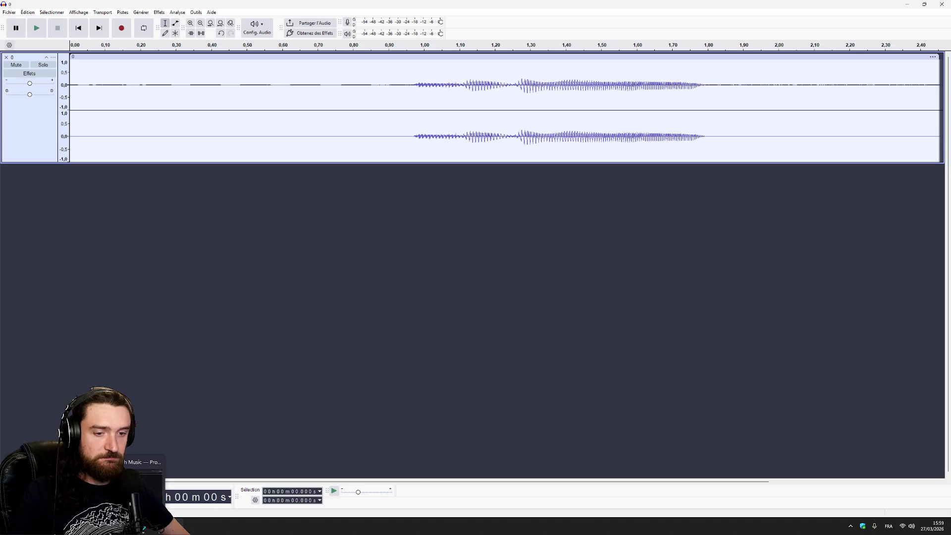
click(143, 462)
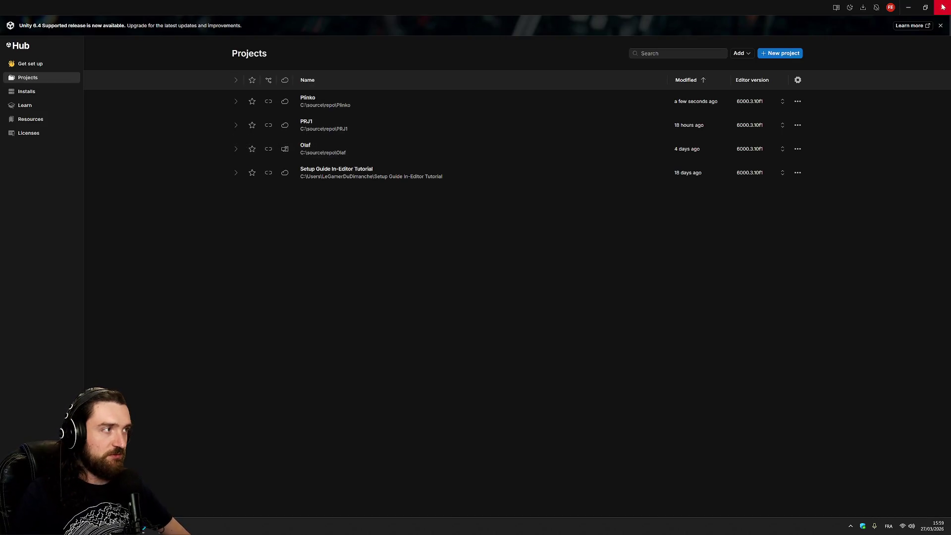
click(143, 526)
click(144, 526)
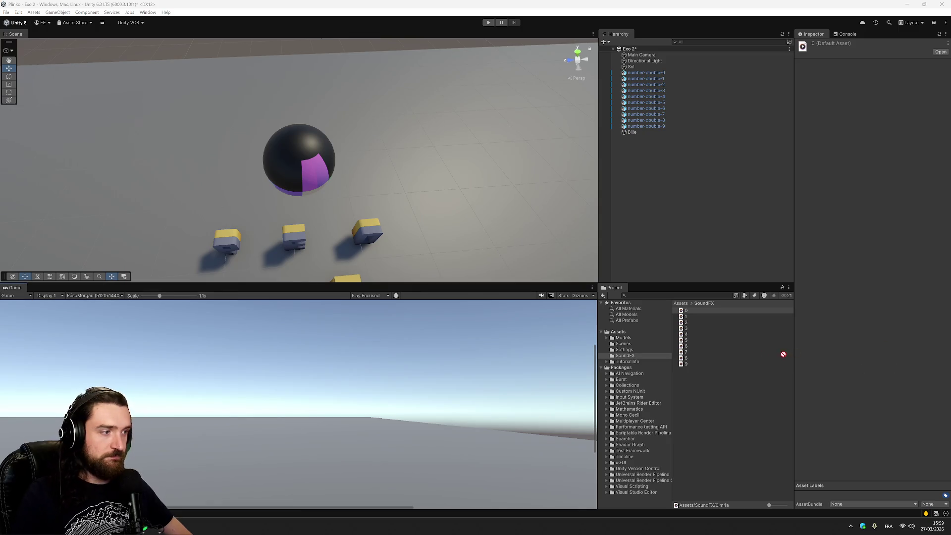
Step: Import the exported 0.mp3 into SoundFX and assign it to number-double-0's Audio Source
drag(686, 310, 633, 358)
click(686, 317)
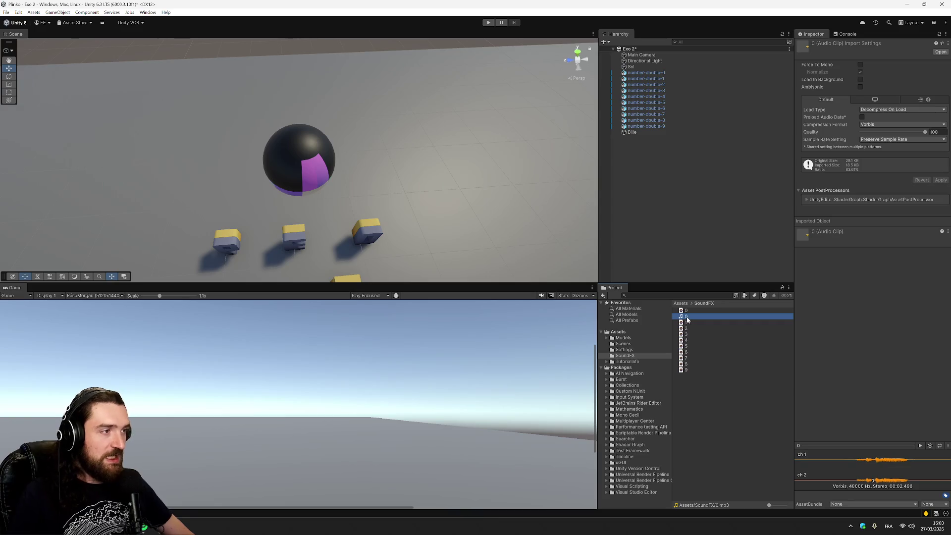
click(652, 73)
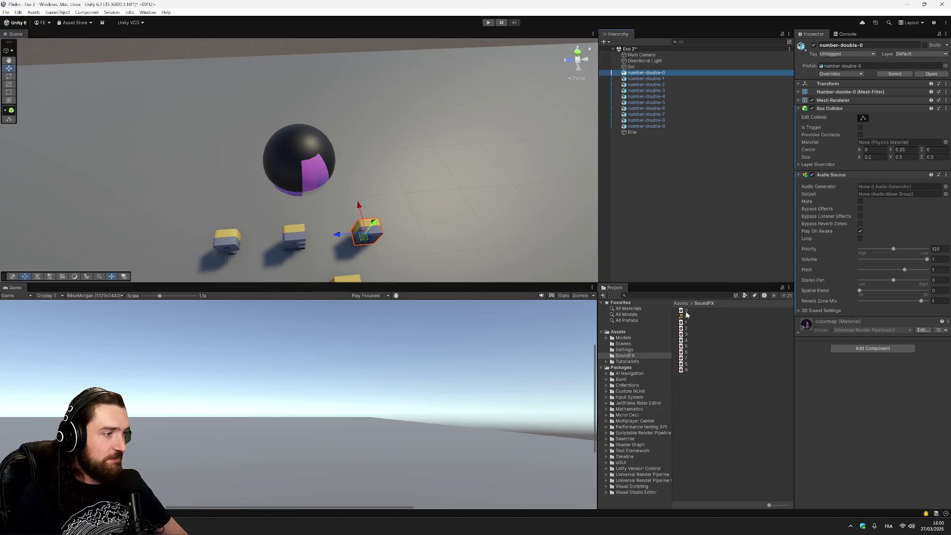
mouse_move(686, 316)
mouse_down()
mouse_move(855, 216)
mouse_move(878, 186)
mouse_up()
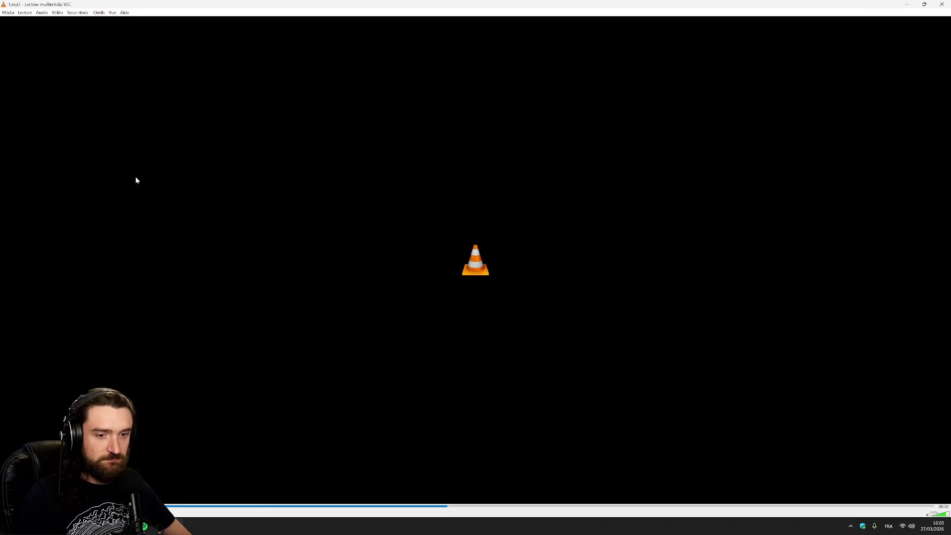
Step: Close the VLC window that is playing the sound file
click(942, 5)
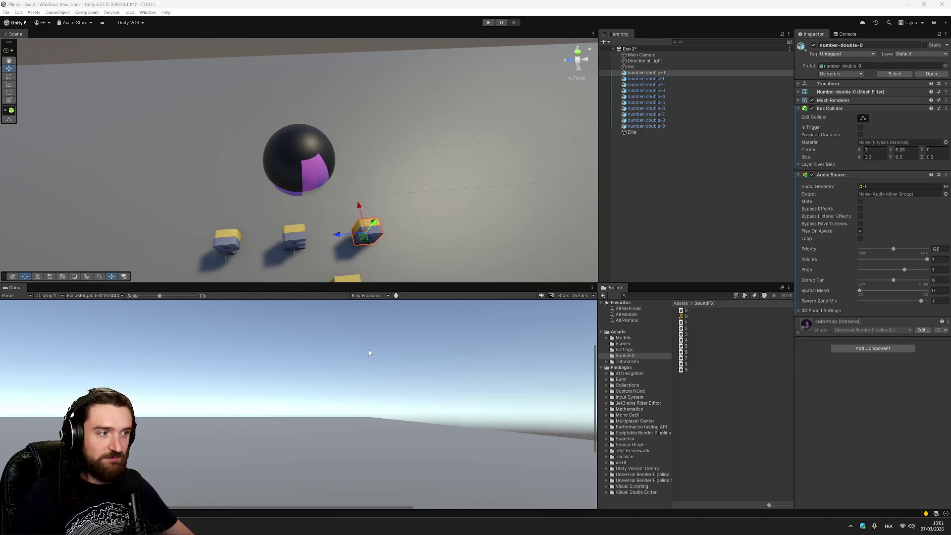
Step: Delete all old clips in SoundFX and import the ten new MP3 clips 0–9
click(718, 364)
shift+click(692, 311)
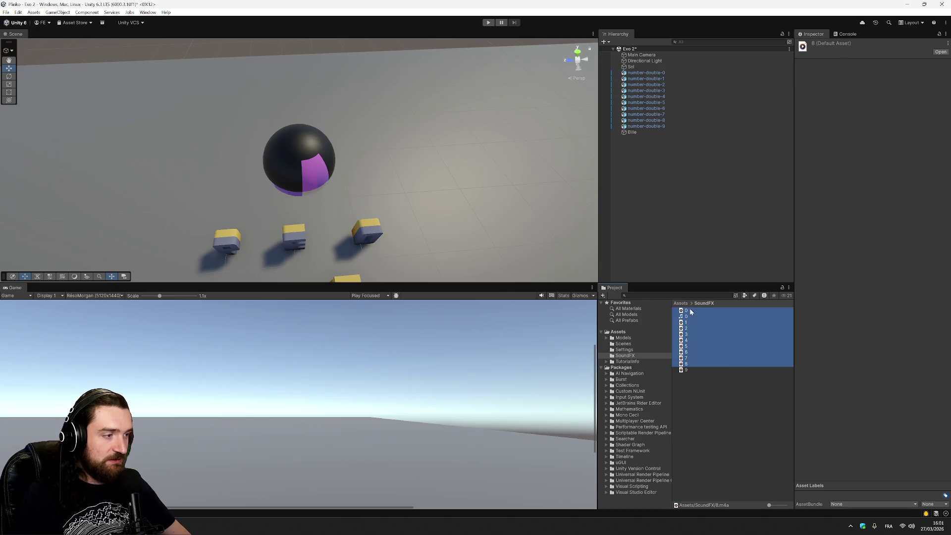
click(706, 368)
shift+click(692, 311)
click(694, 311)
right_click(694, 311)
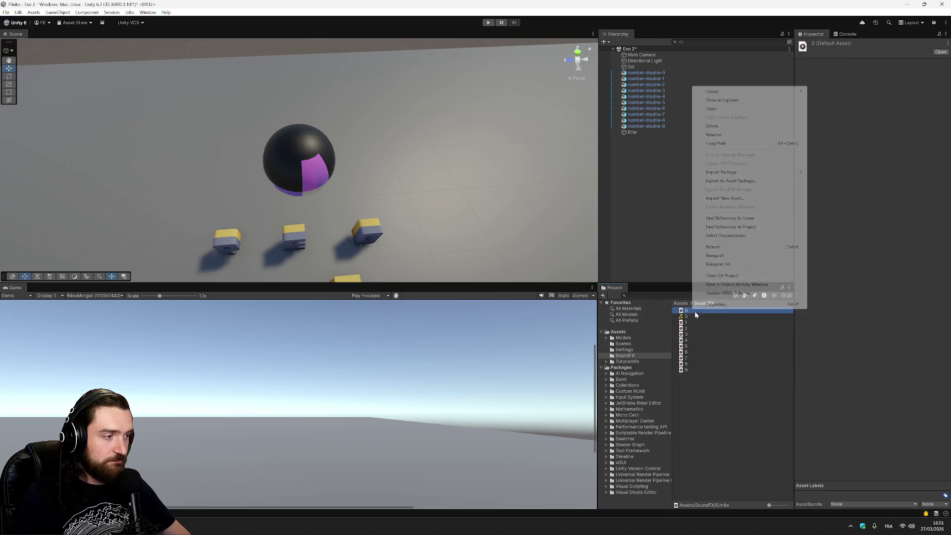
click(706, 379)
shift+click(702, 369)
key(Delete)
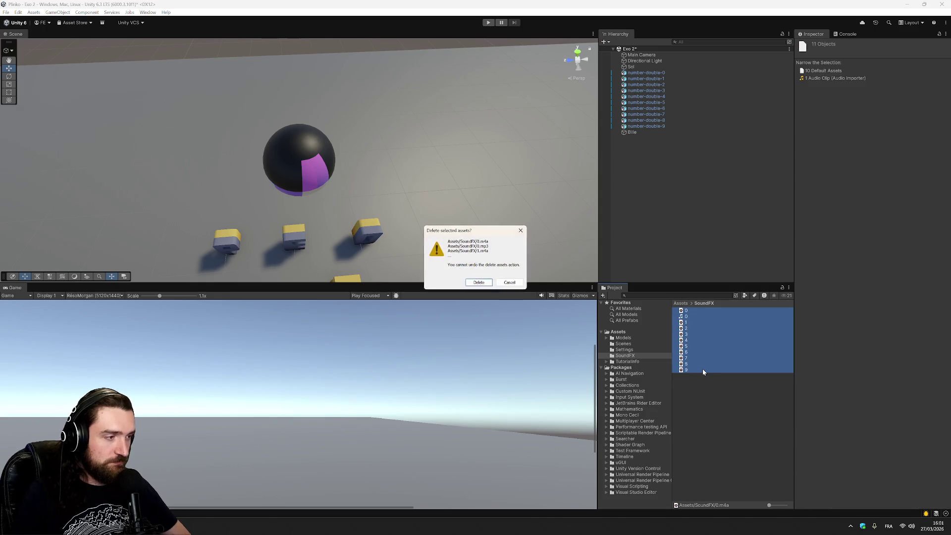
click(478, 282)
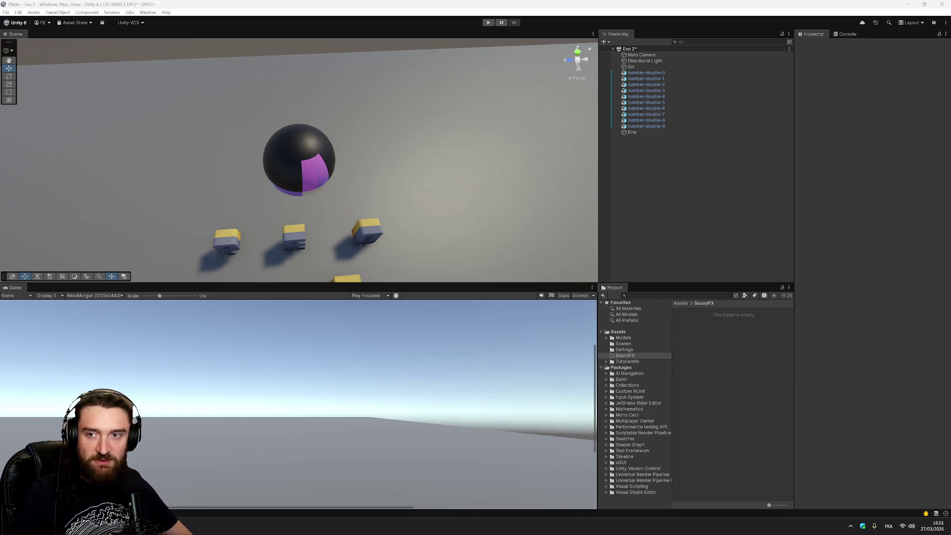
mouse_move(583, 357)
mouse_down()
mouse_move(726, 358)
mouse_move(713, 347)
mouse_up()
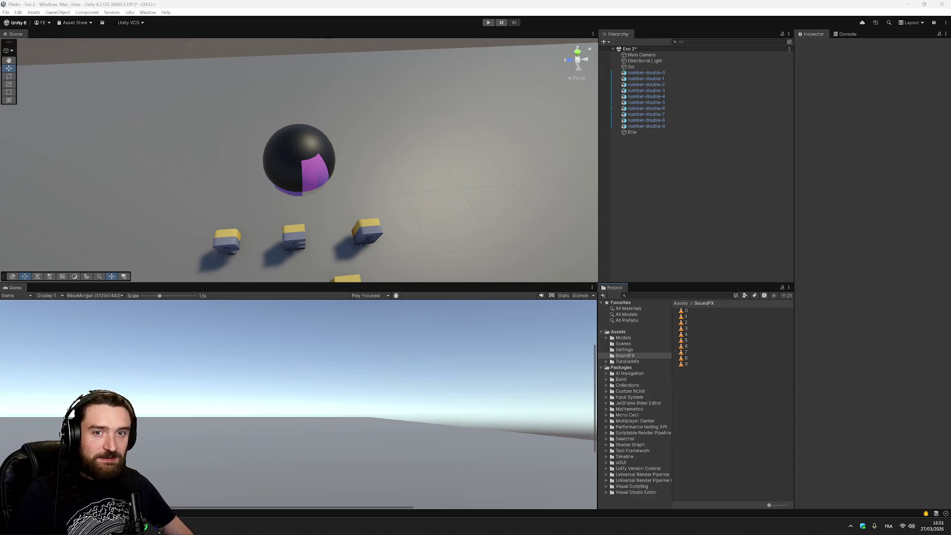
Step: Try assigning clip 0 to the Audio Source of number-double-0 and number-double-1
click(637, 73)
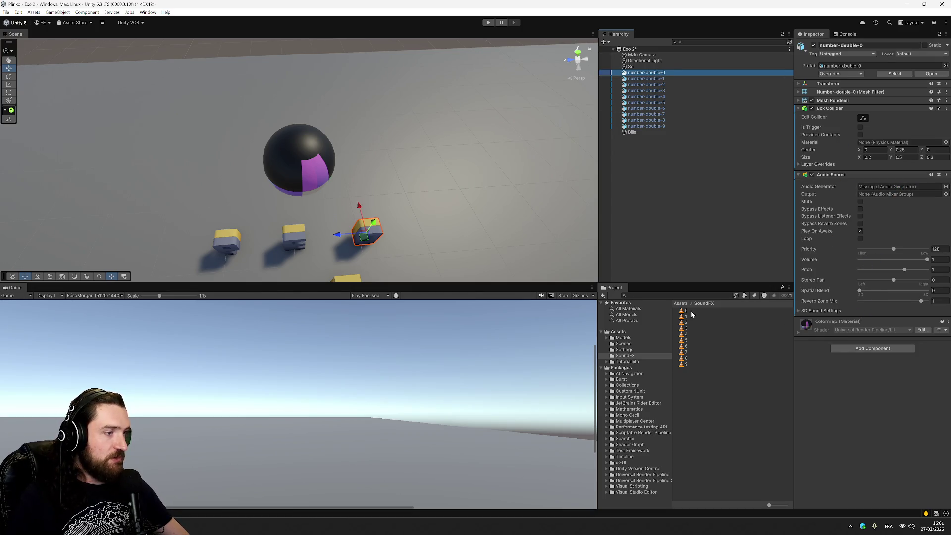
drag(685, 311, 911, 199)
drag(896, 185, 897, 188)
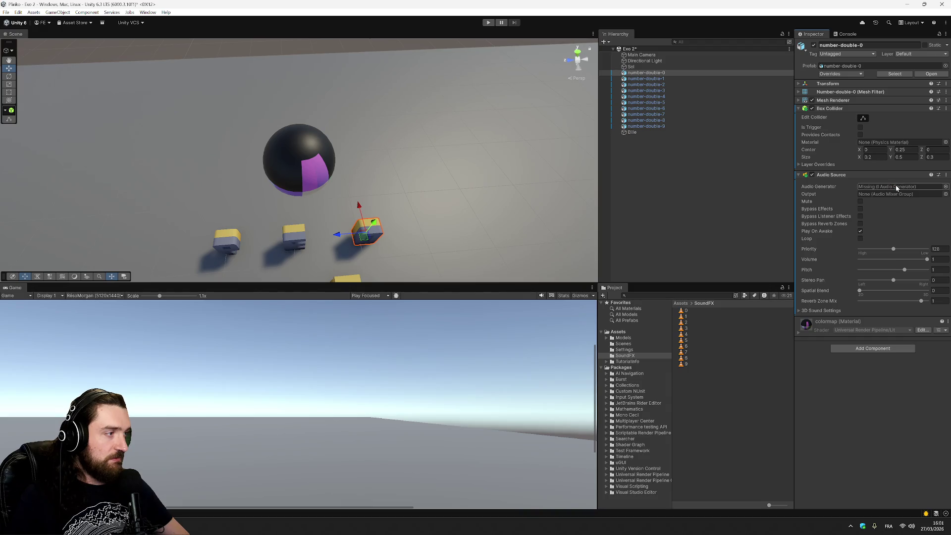
mouse_move(686, 313)
mouse_down()
mouse_move(820, 272)
mouse_move(872, 193)
mouse_move(729, 374)
mouse_up()
click(665, 156)
click(646, 79)
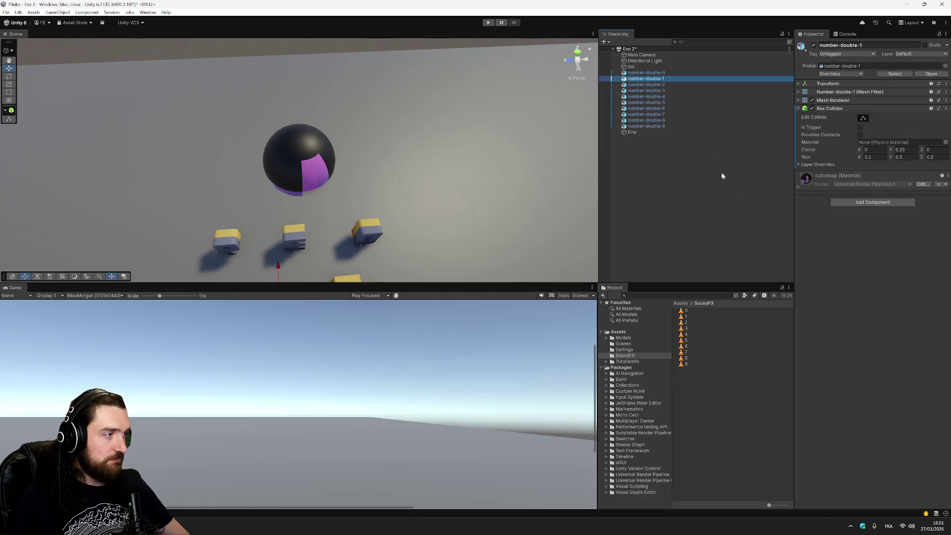
mouse_move(685, 312)
mouse_down()
mouse_move(689, 149)
mouse_move(660, 84)
mouse_move(859, 206)
mouse_move(694, 324)
mouse_move(663, 81)
mouse_move(651, 72)
mouse_up()
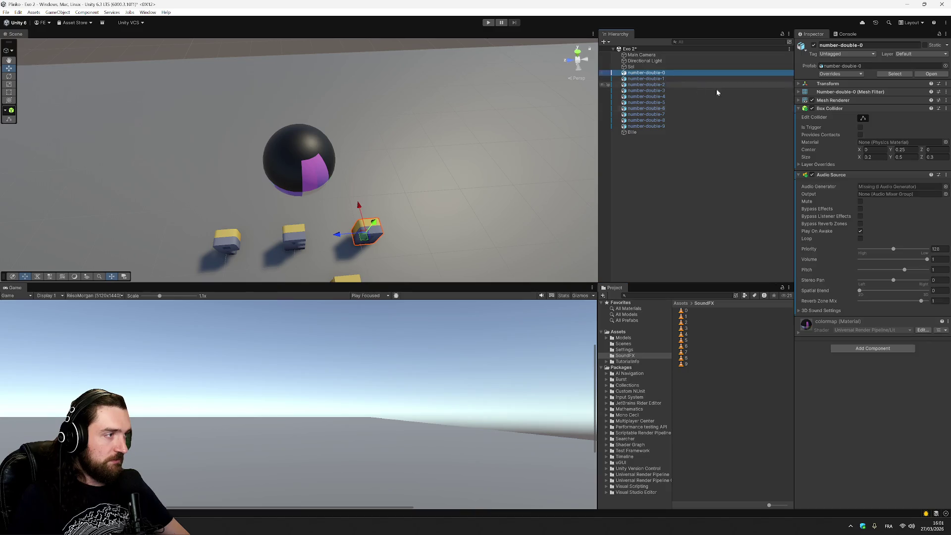
Step: Reset the Audio Source's audio field to None and inspect clip 0's import settings
click(945, 187)
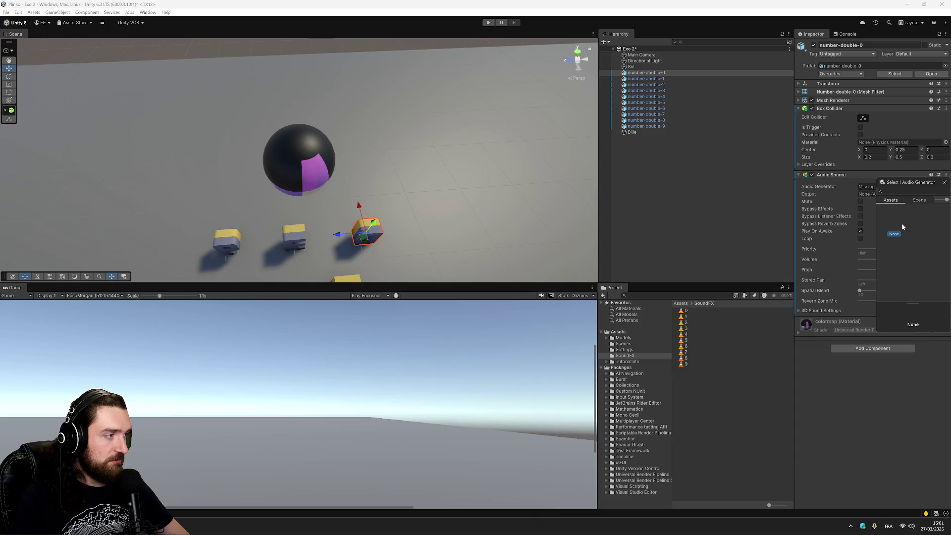
click(896, 234)
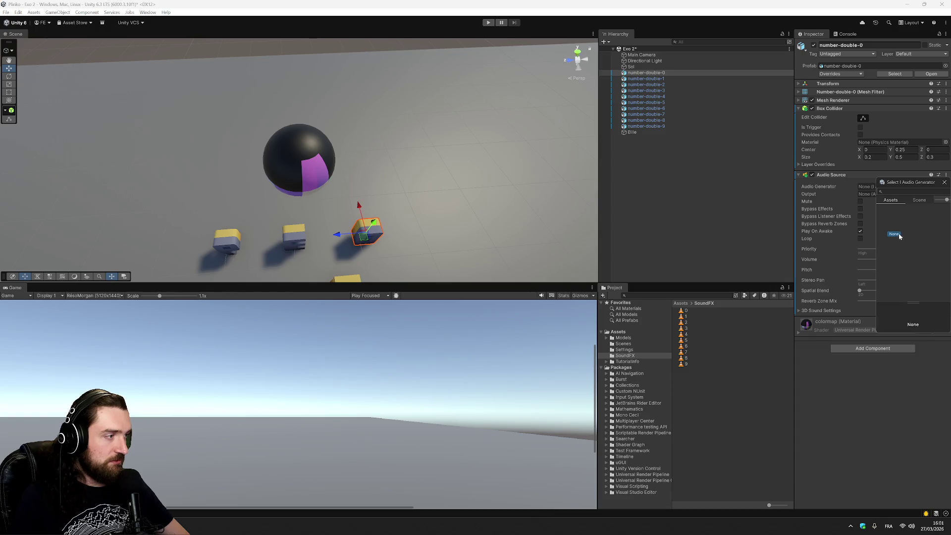
click(628, 356)
click(685, 311)
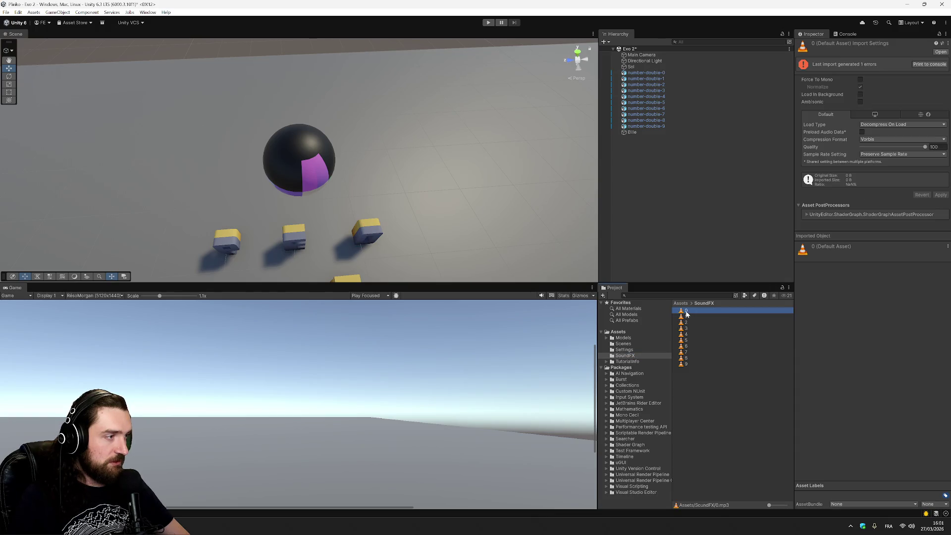
Step: Show only errors in a widened Console and read the 1.mp3 and 7.mp3 import errors
click(940, 52)
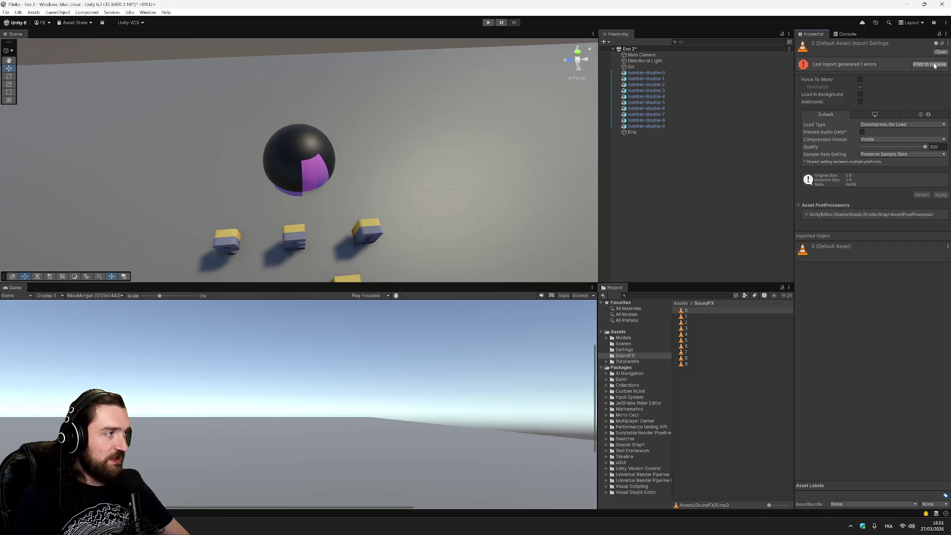
click(847, 35)
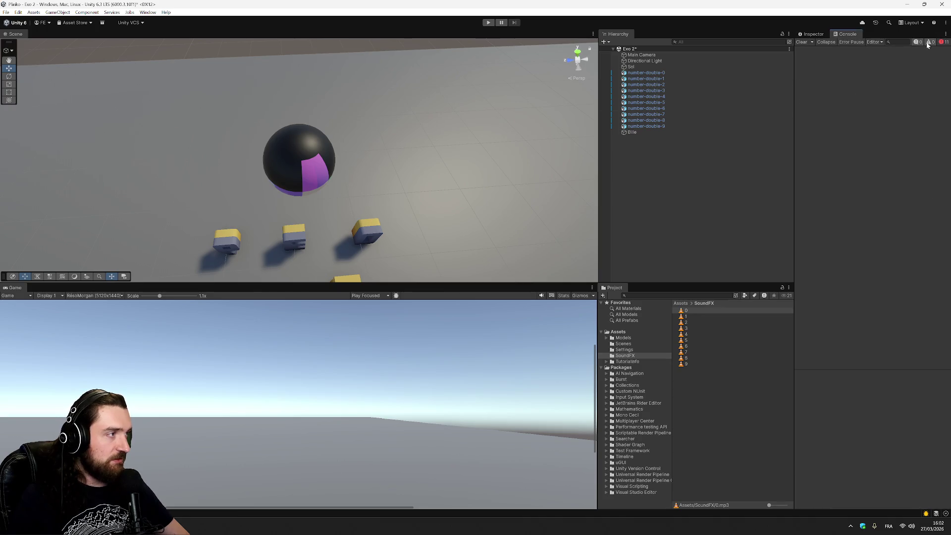
click(942, 43)
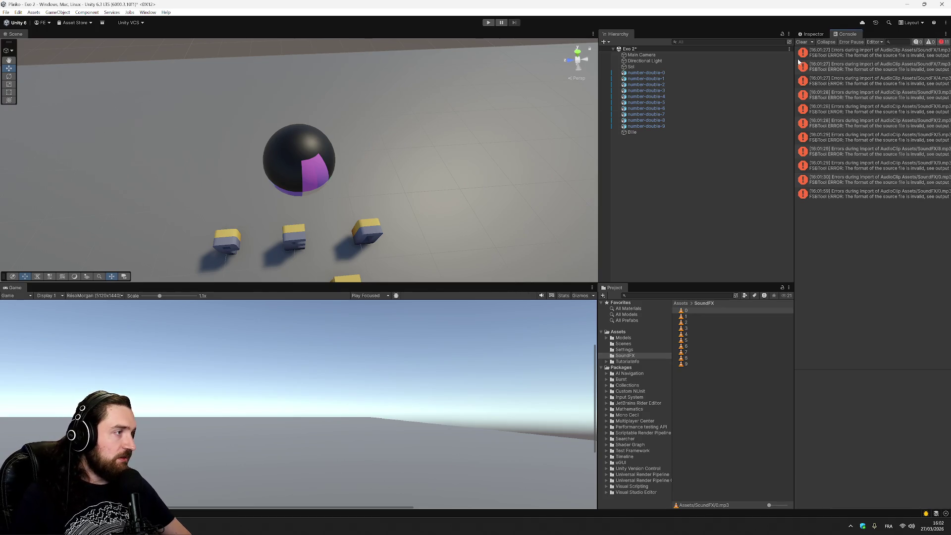
drag(794, 65, 734, 65)
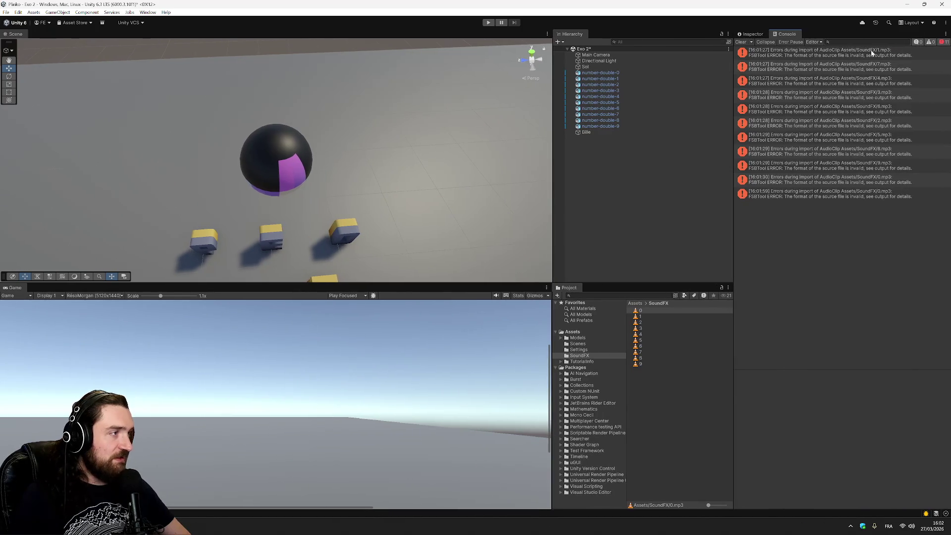
click(872, 53)
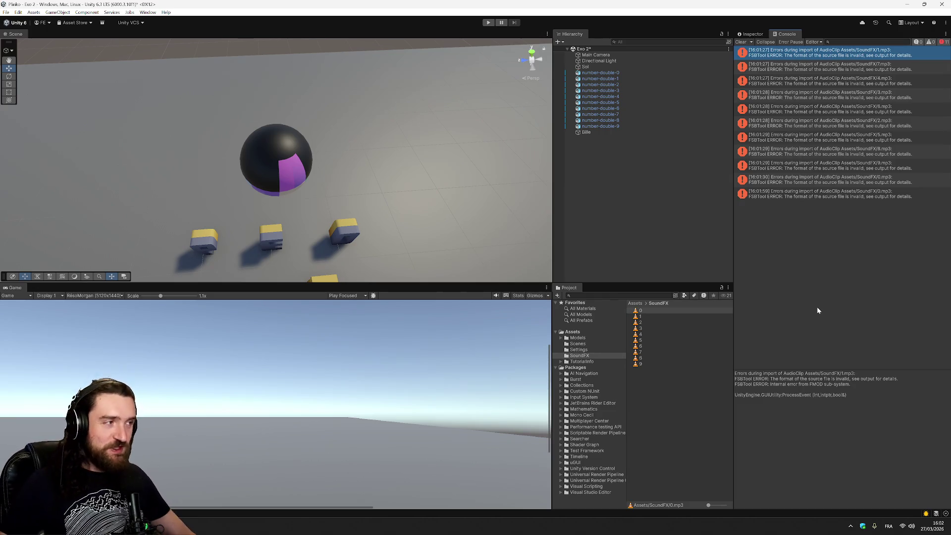
click(887, 67)
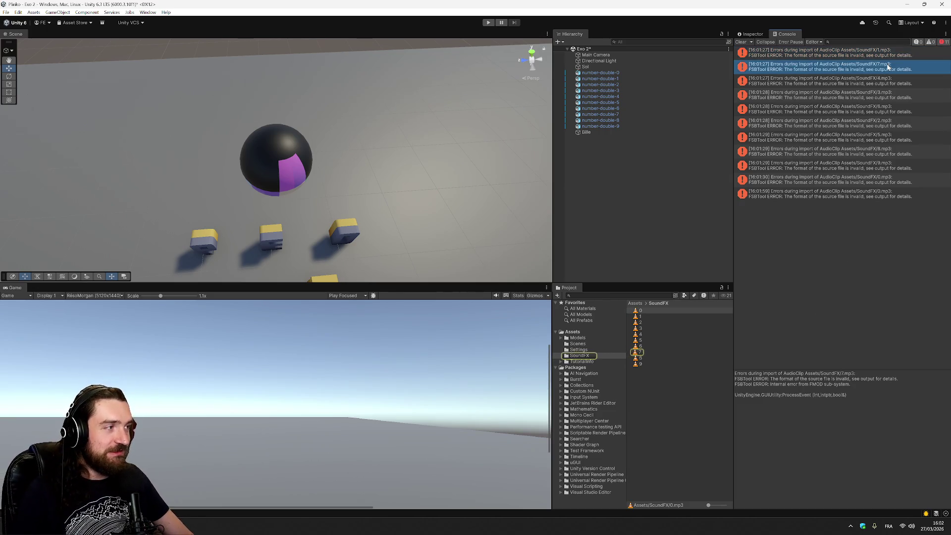
click(891, 53)
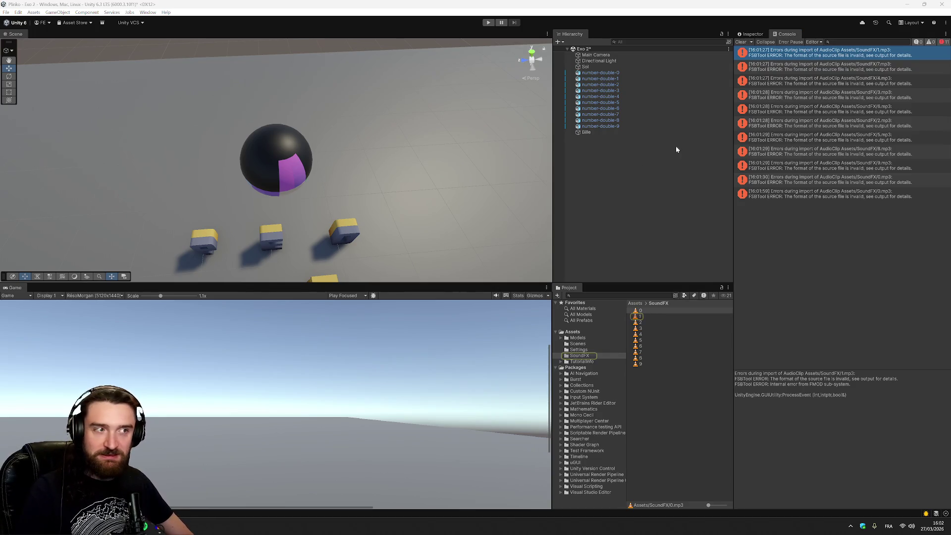
Step: Preview clip 0 in VLC, retry assigning it to number-double-0, then go to Audacity's Fichier menu
double_click(638, 311)
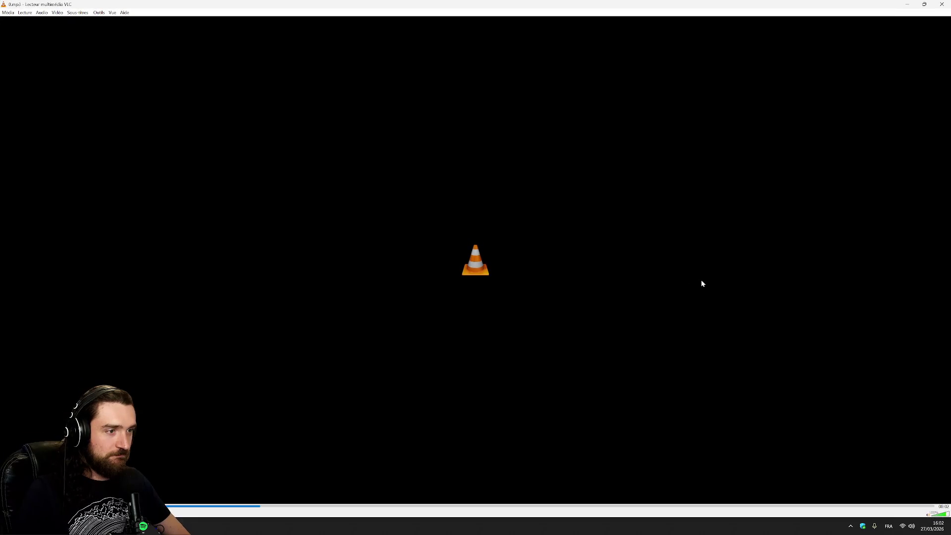
click(942, 4)
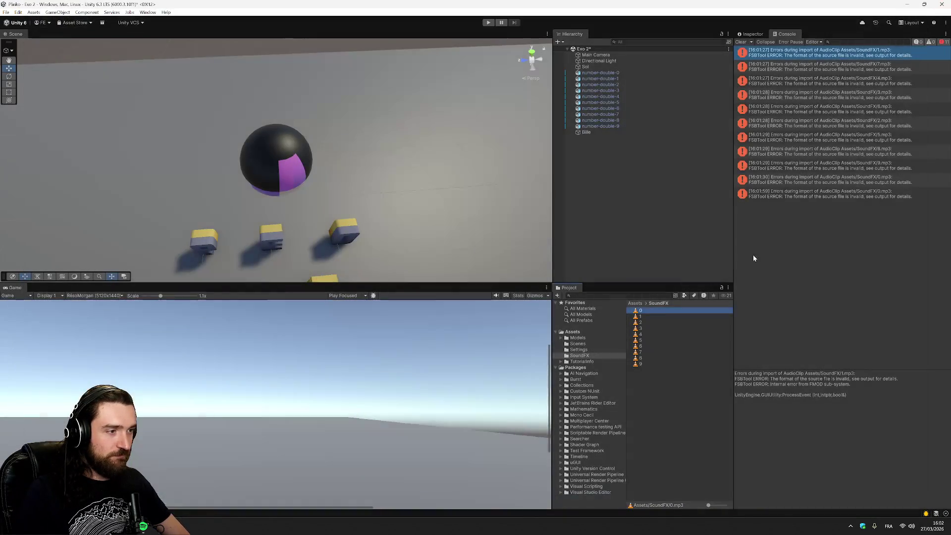
click(646, 73)
click(750, 34)
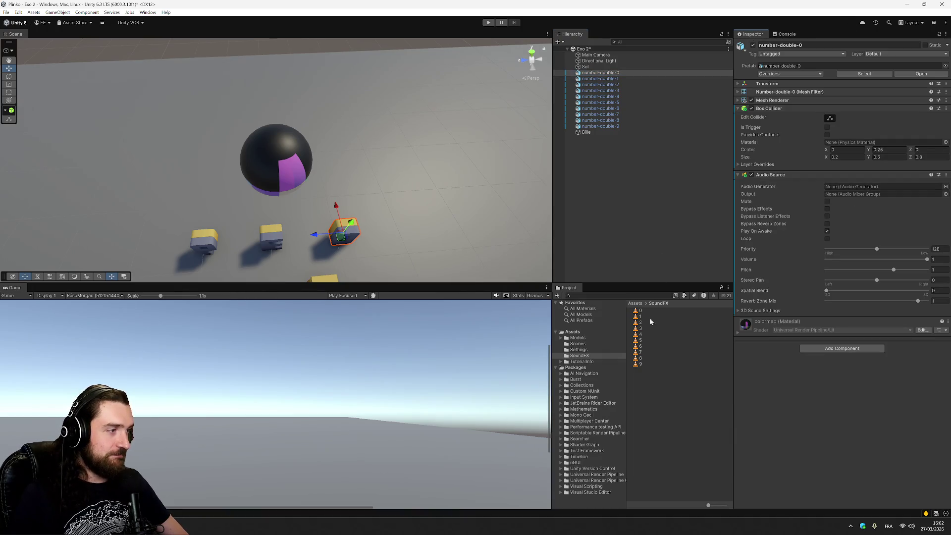
mouse_move(638, 311)
mouse_down()
mouse_move(833, 183)
mouse_move(887, 193)
mouse_move(878, 192)
mouse_up()
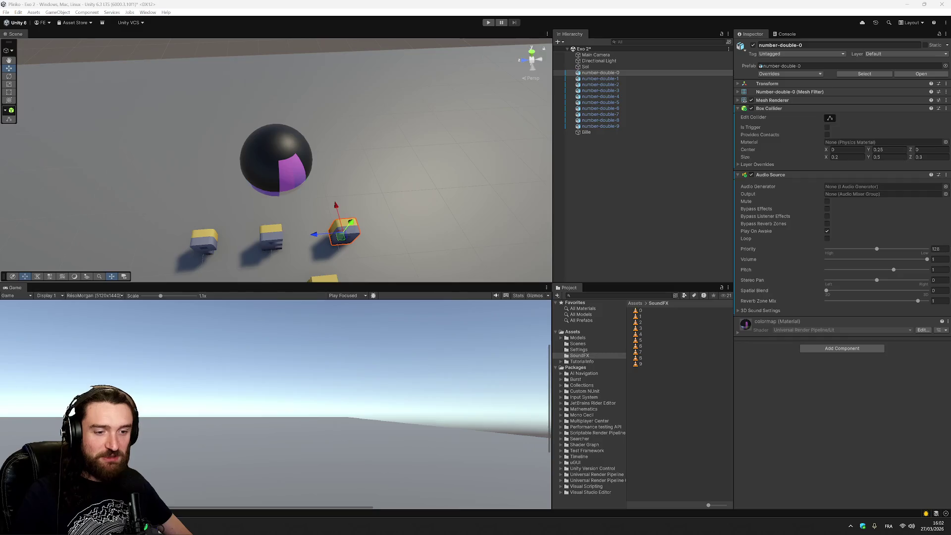
key(alt+Tab)
click(9, 12)
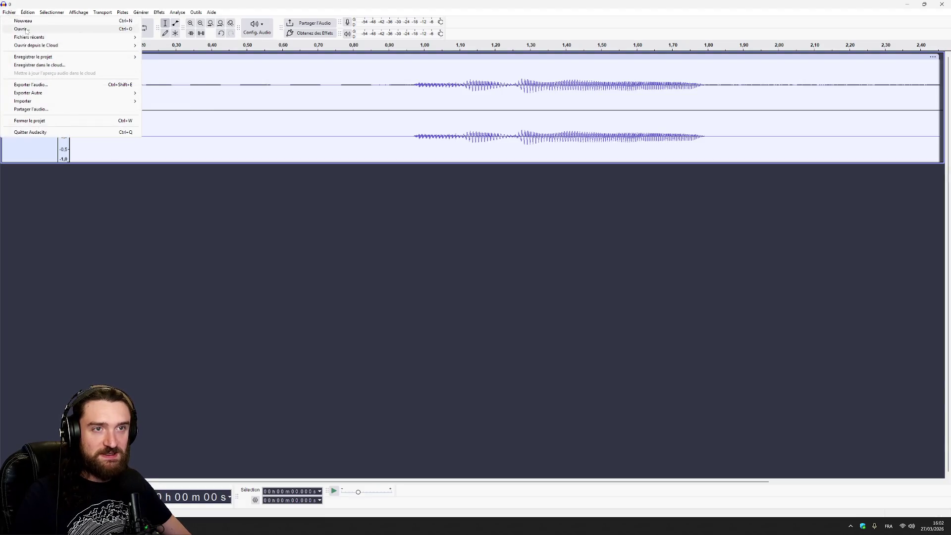
Step: Dismiss the Fichier menu in Audacity
click(229, 72)
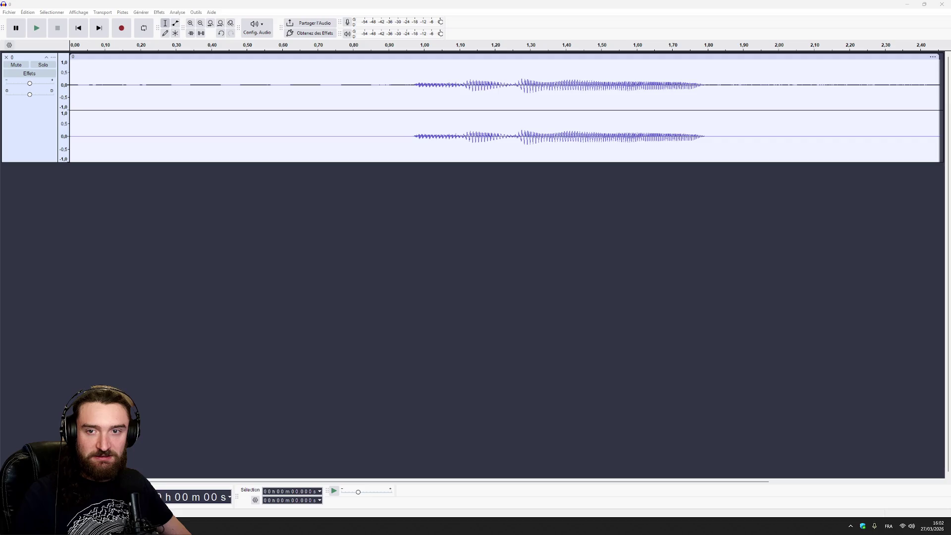